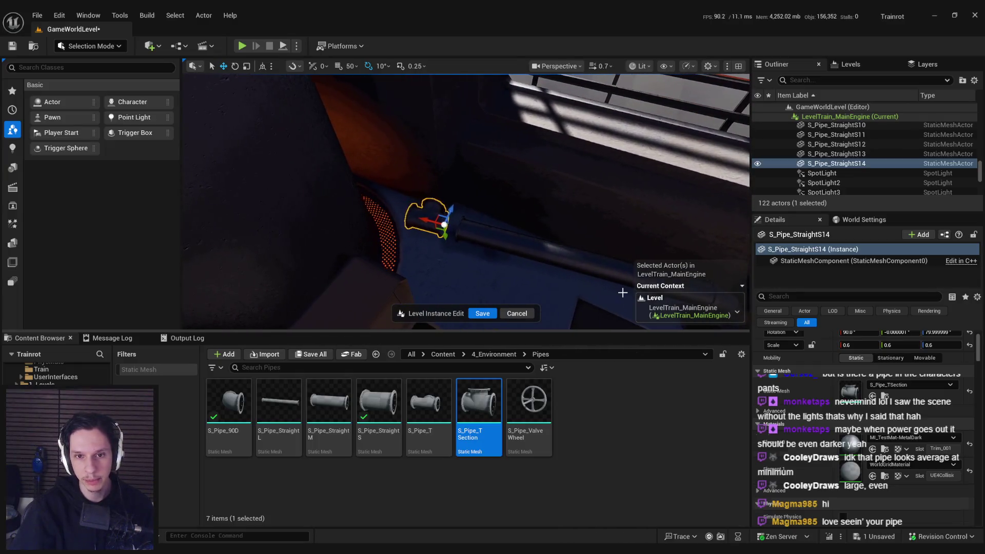
# - Undo the T-section swap and give S_Pipe_StraightS14 the S_Pipe_StraightM mesh
pyautogui.hotkey('ctrl', 'z')
pyautogui.moveTo(328, 403); pyautogui.dragTo(909, 385)
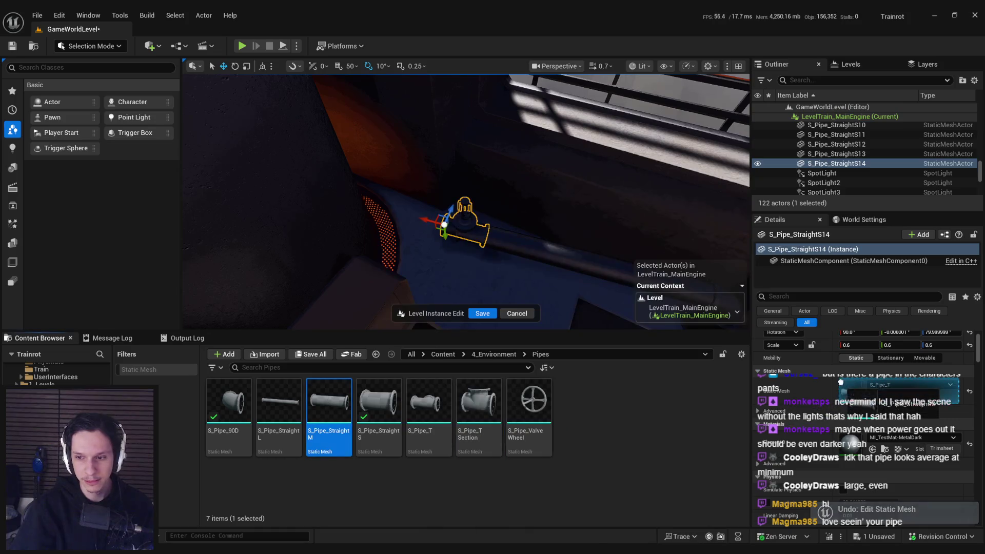
pyautogui.moveTo(461, 247); pyautogui.dragTo(461, 238)
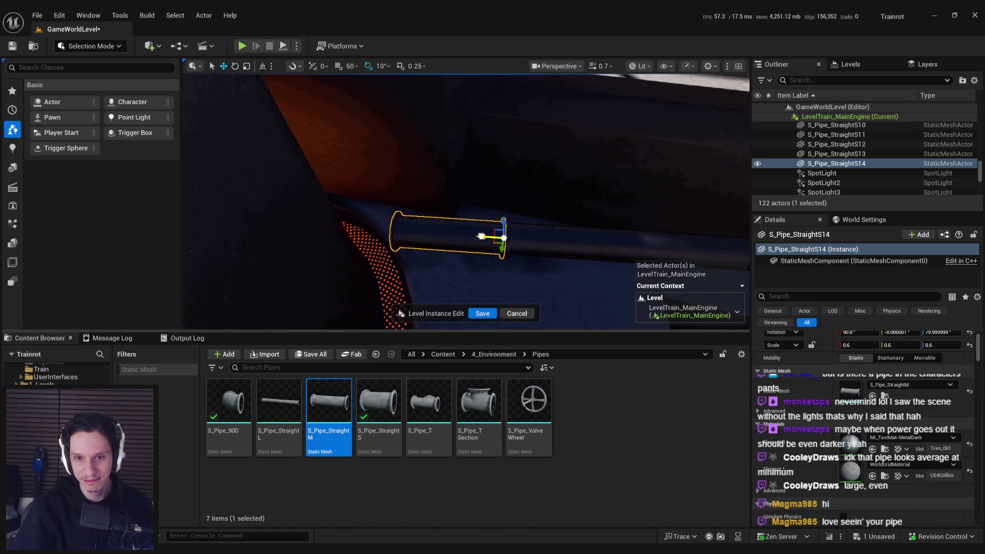
pyautogui.scroll(-2, 480, 236)
pyautogui.moveTo(460, 238); pyautogui.dragTo(435, 217)
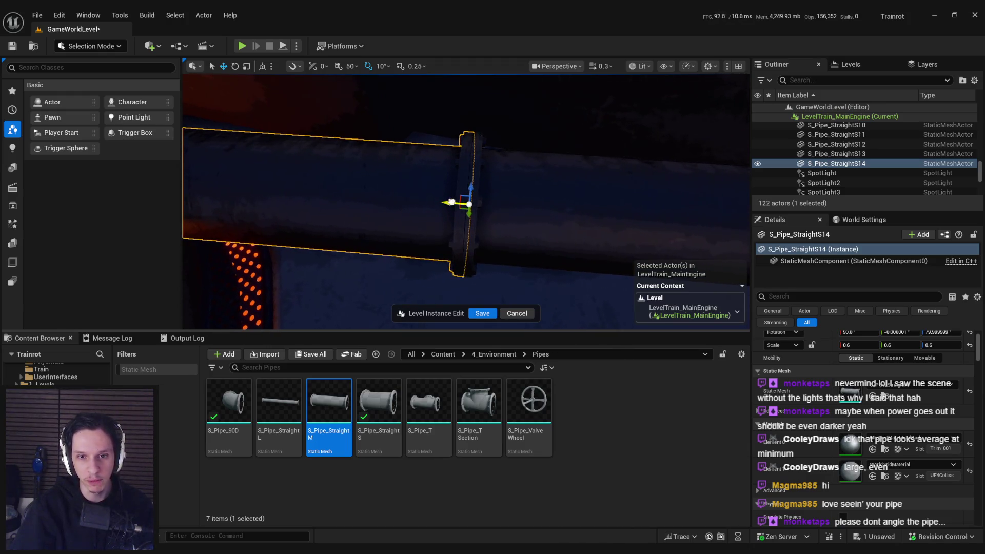
pyautogui.scroll(2, 451, 203)
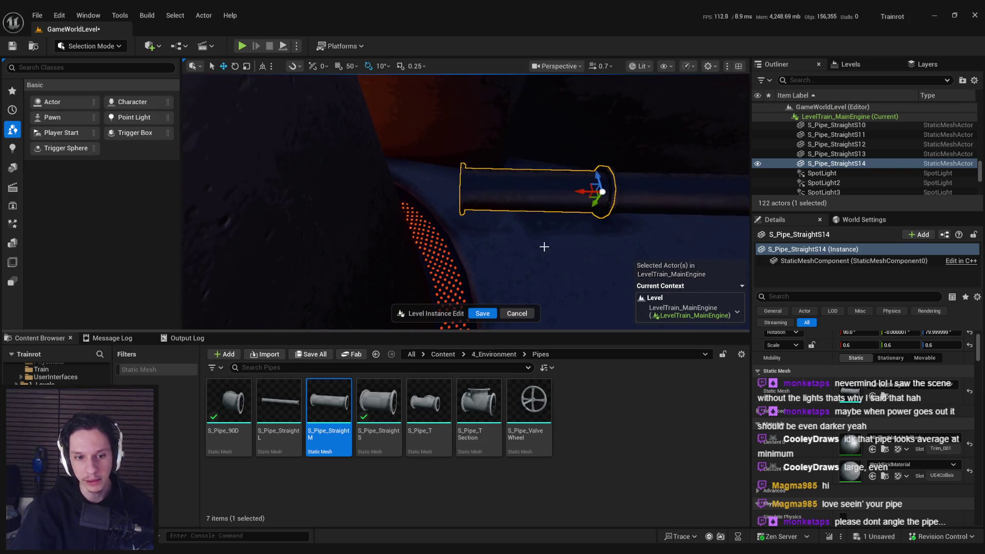
# - Place the S_Pipe_90D elbow and rotate it so its opening faces up
pyautogui.click(231, 403)
pyautogui.press('e')
pyautogui.moveTo(459, 188)
pyautogui.mouseDown()
pyautogui.moveTo(472, 187)
pyautogui.moveTo(452, 165)
pyautogui.moveTo(474, 198)
pyautogui.mouseUp()
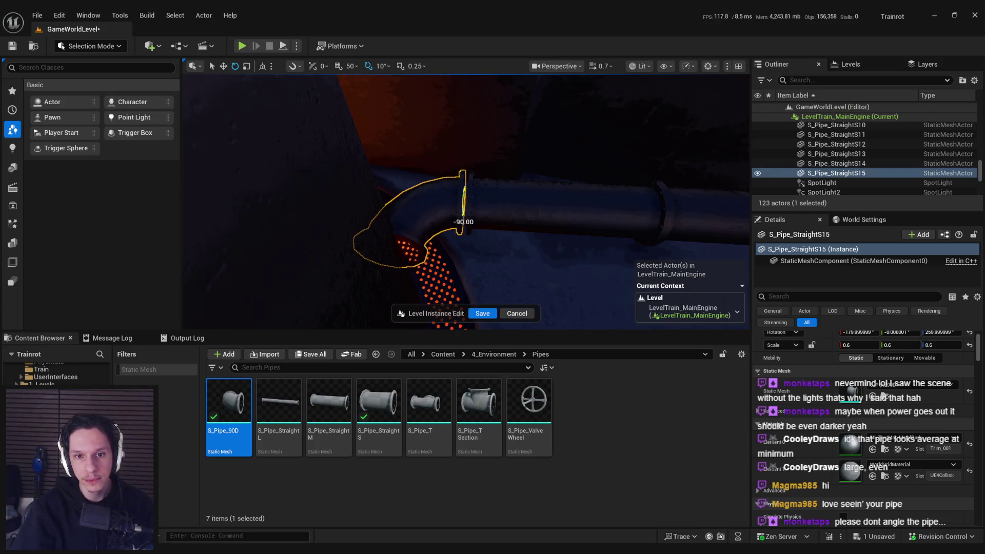
pyautogui.press('w')
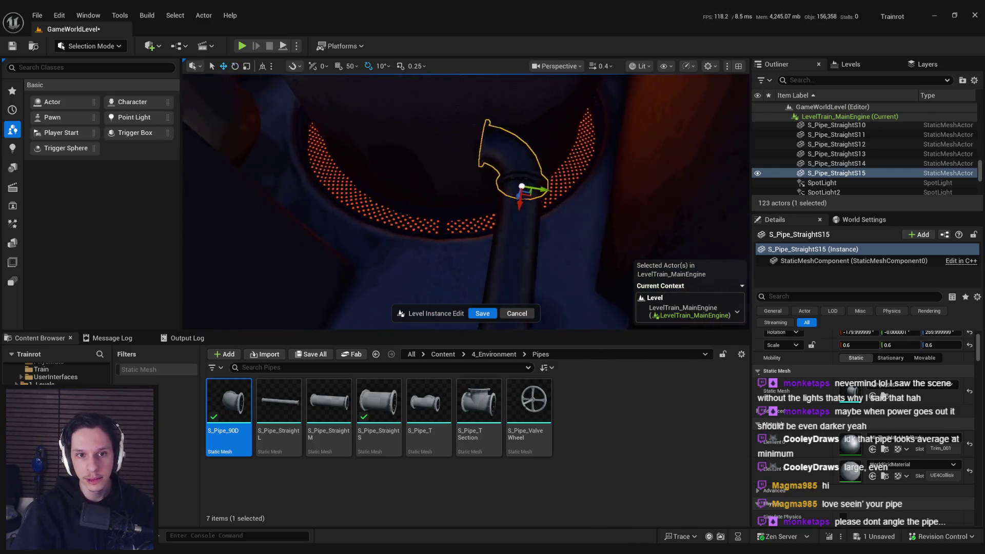
pyautogui.scroll(5, 518, 195)
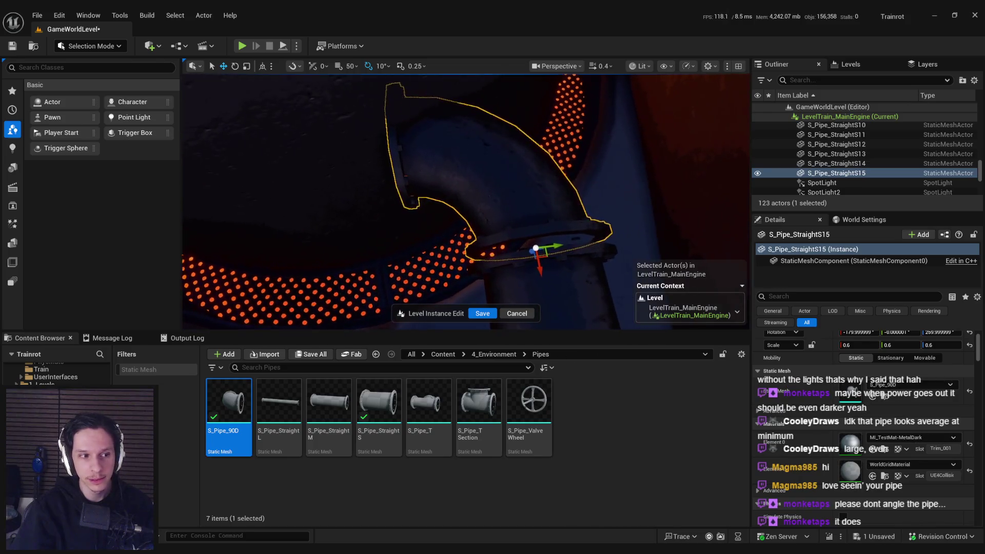
pyautogui.moveTo(518, 195); pyautogui.dragTo(462, 195)
pyautogui.moveTo(508, 265); pyautogui.dragTo(517, 233)
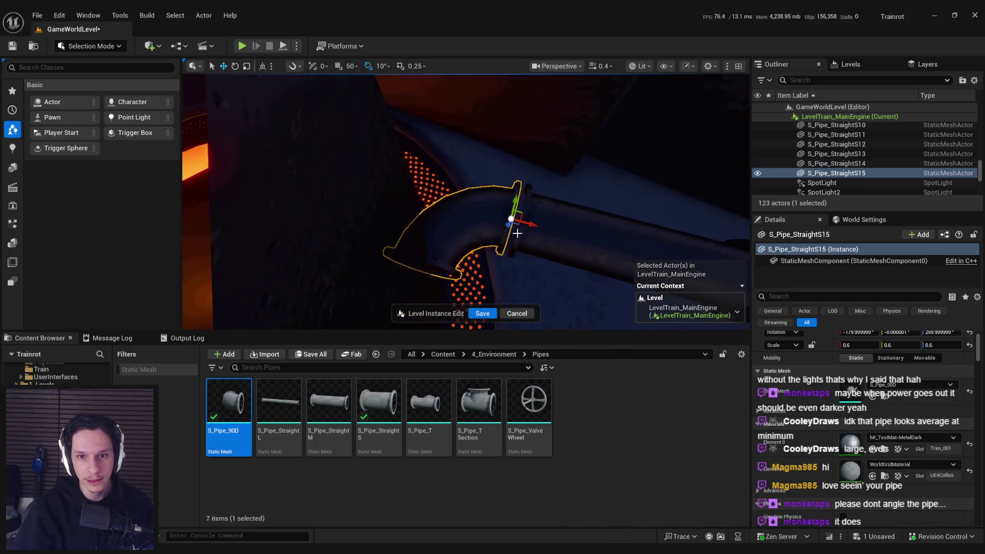
# - Select S_Pipe_StraightS14 and frame the view on it
pyautogui.click(538, 231)
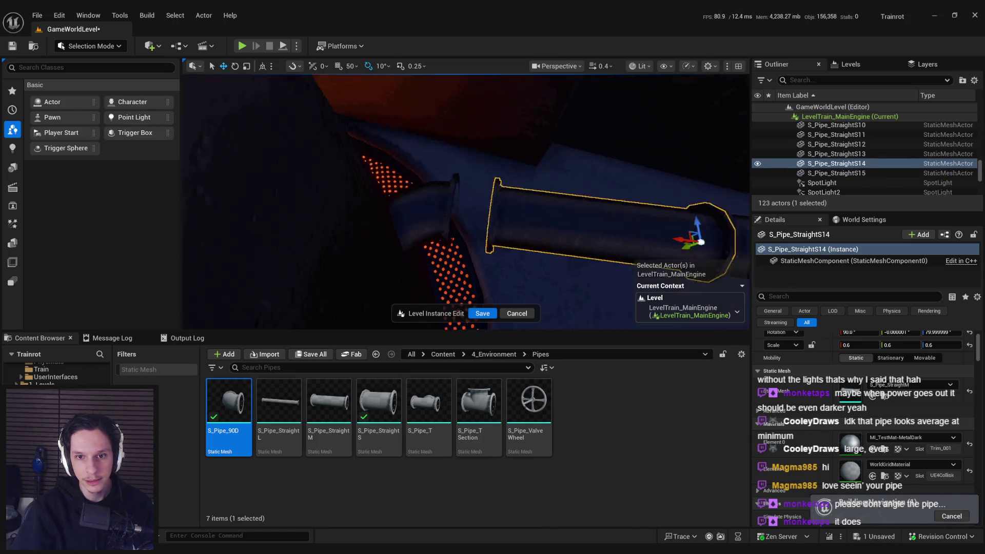
pyautogui.press('f')
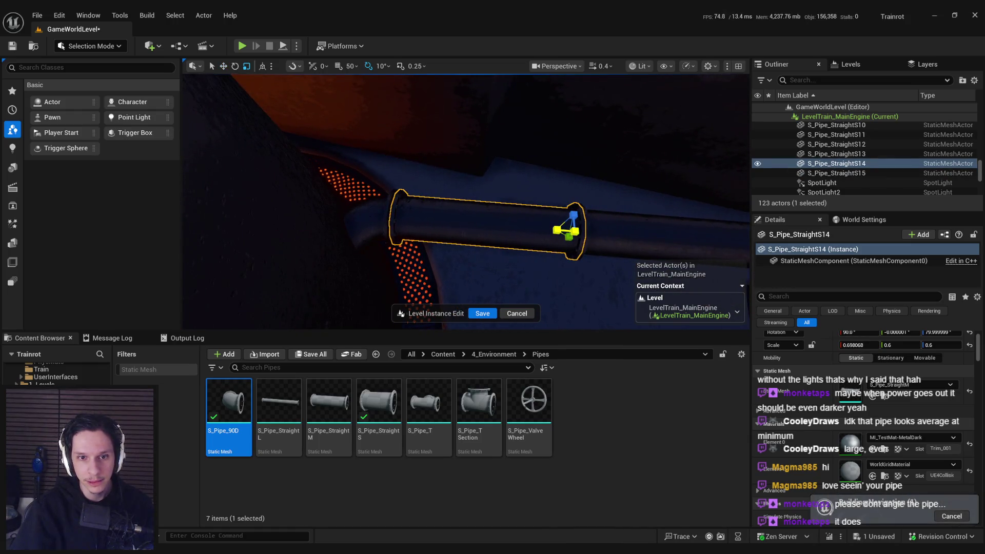
pyautogui.scroll(3, 466, 202)
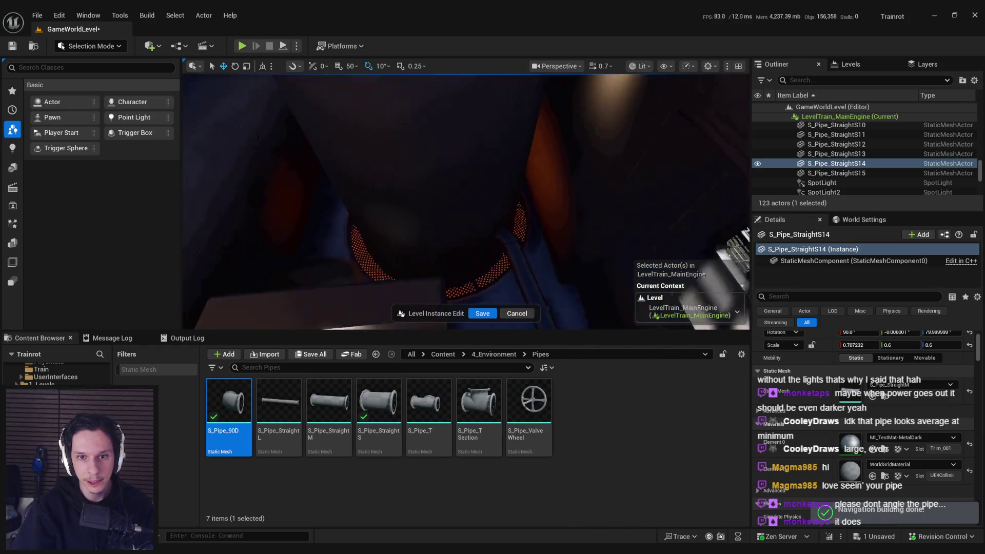
pyautogui.press('s')
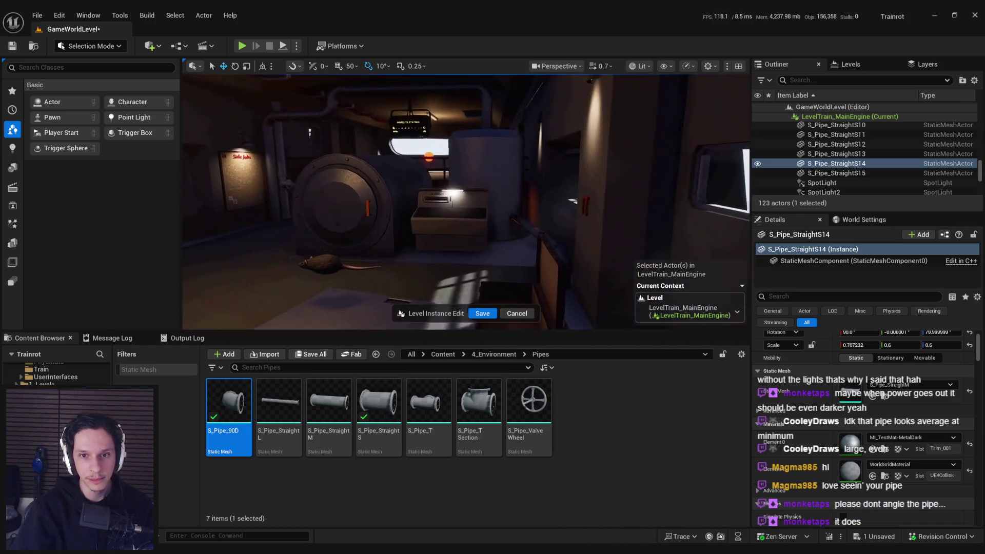
pyautogui.press('s')
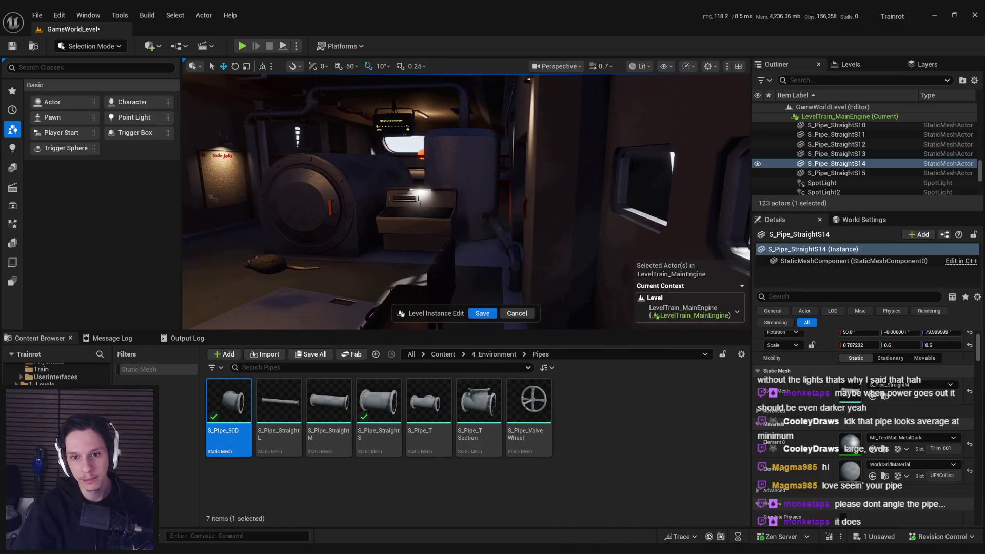
pyautogui.press('s')
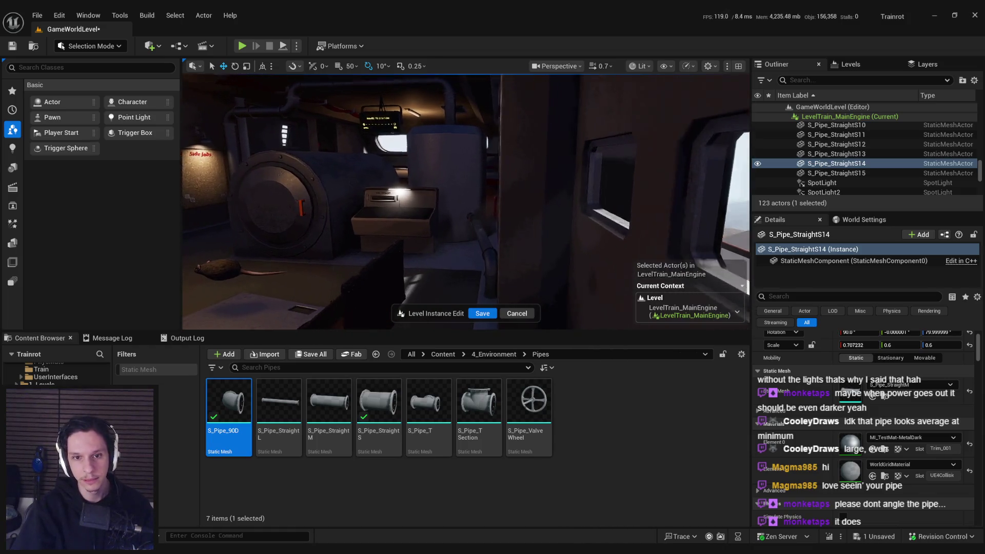
pyautogui.press('s')
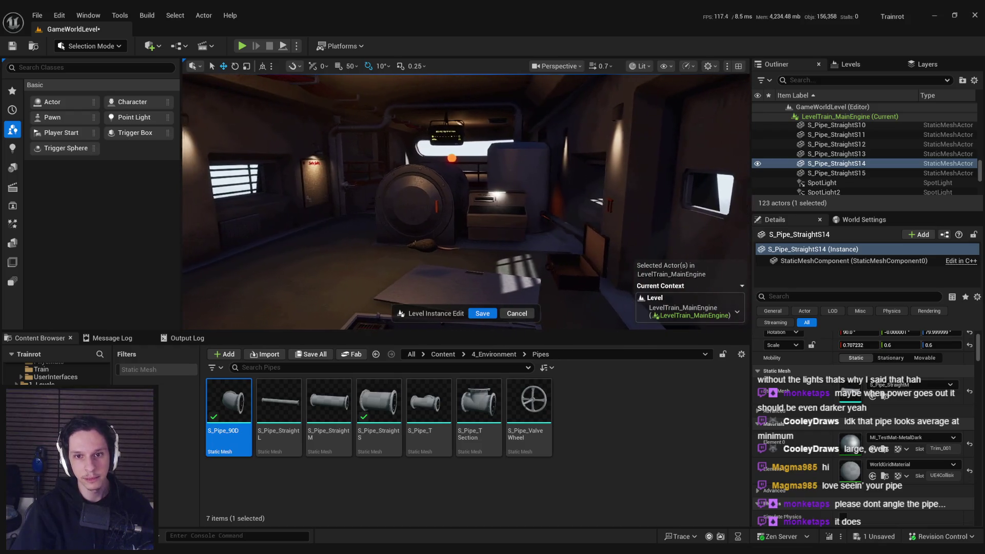
pyautogui.press('s')
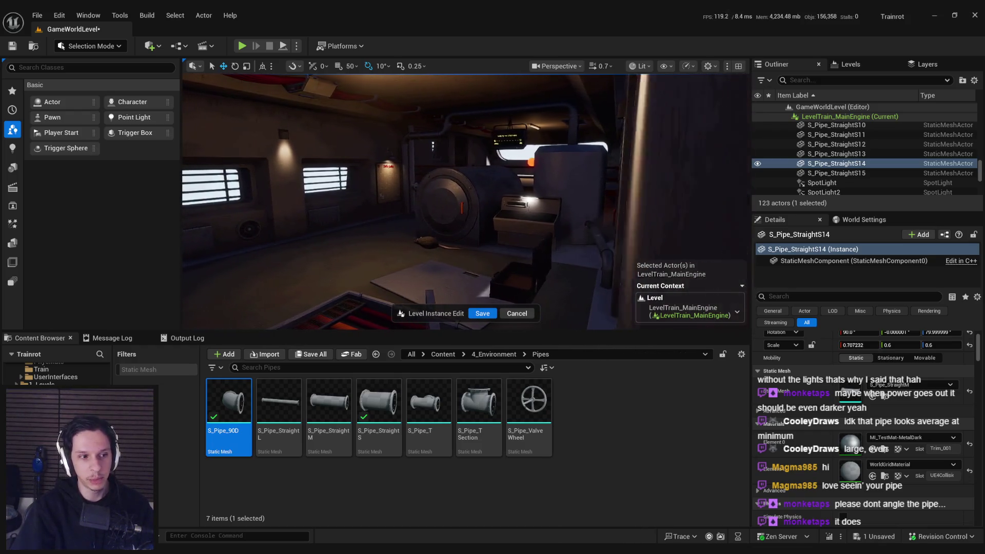
pyautogui.press('s')
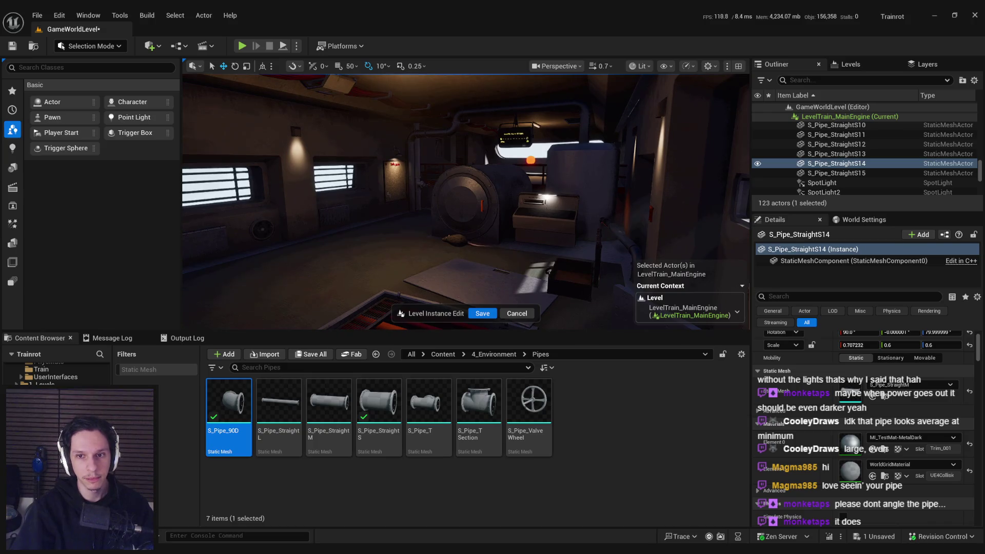
pyautogui.press('s')
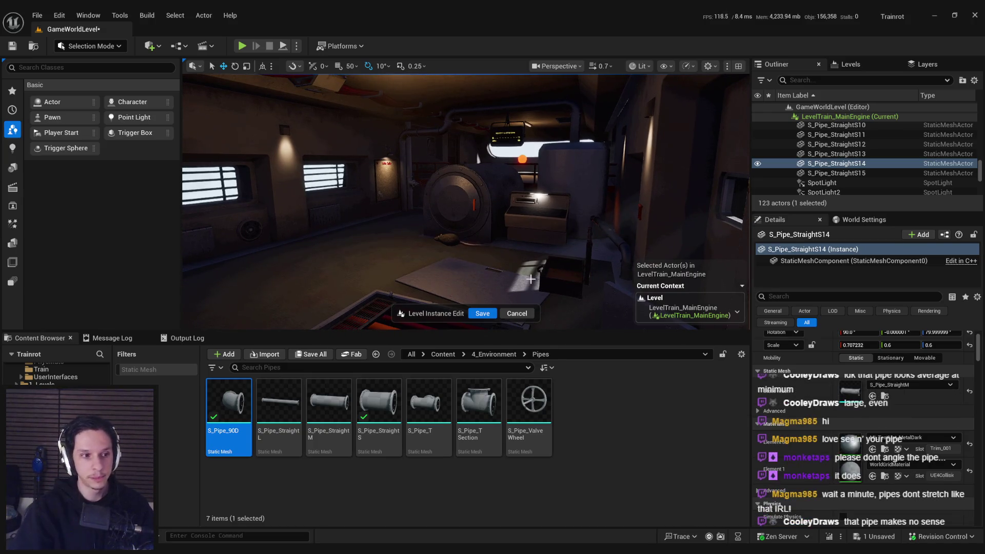
pyautogui.press('w')
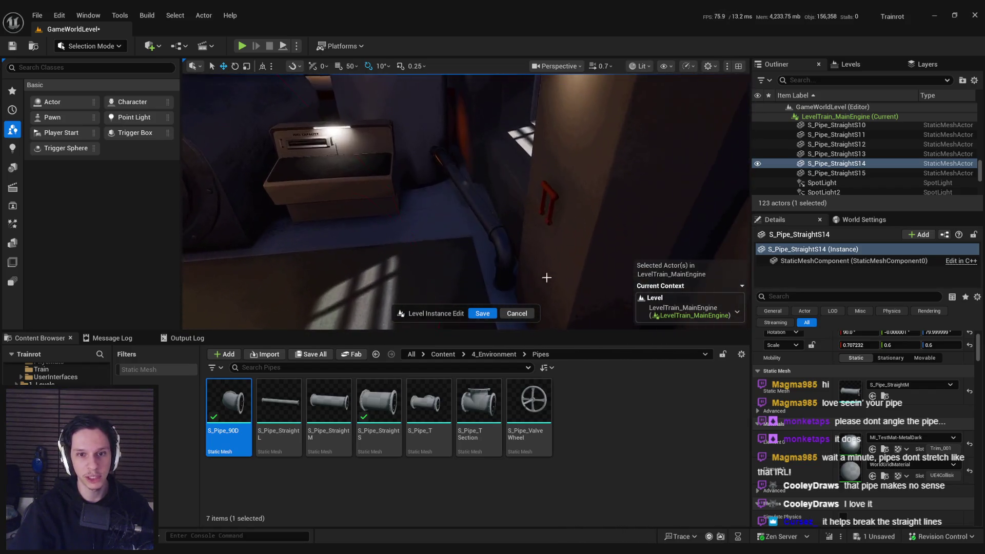
pyautogui.press('g')
# - Select neighbouring pipes S11, S13 and S15, then isolate elbow S15 to inspect the run
pyautogui.keyDown('ctrl'); pyautogui.click(429, 165); pyautogui.keyUp('ctrl')
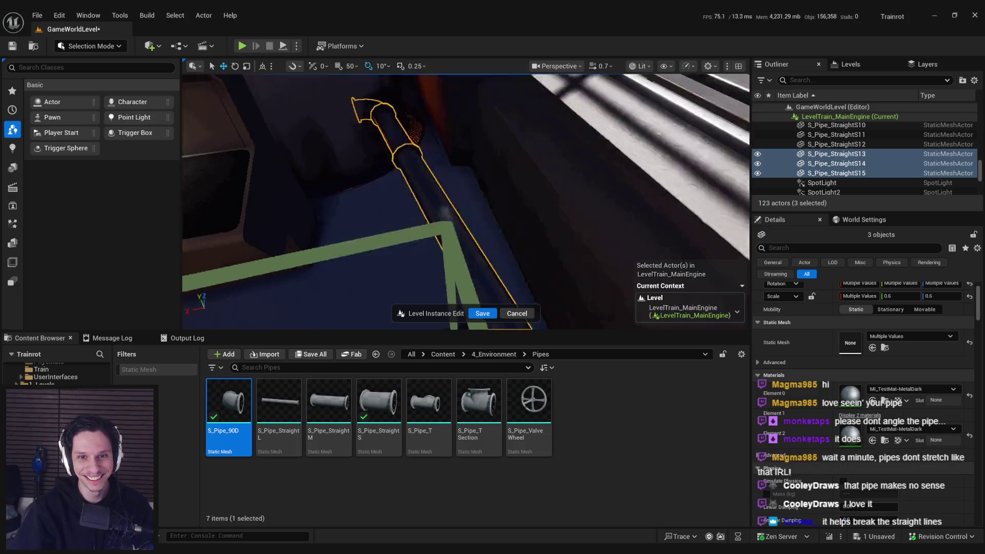
pyautogui.keyDown('ctrl'); pyautogui.click(450, 282); pyautogui.keyUp('ctrl')
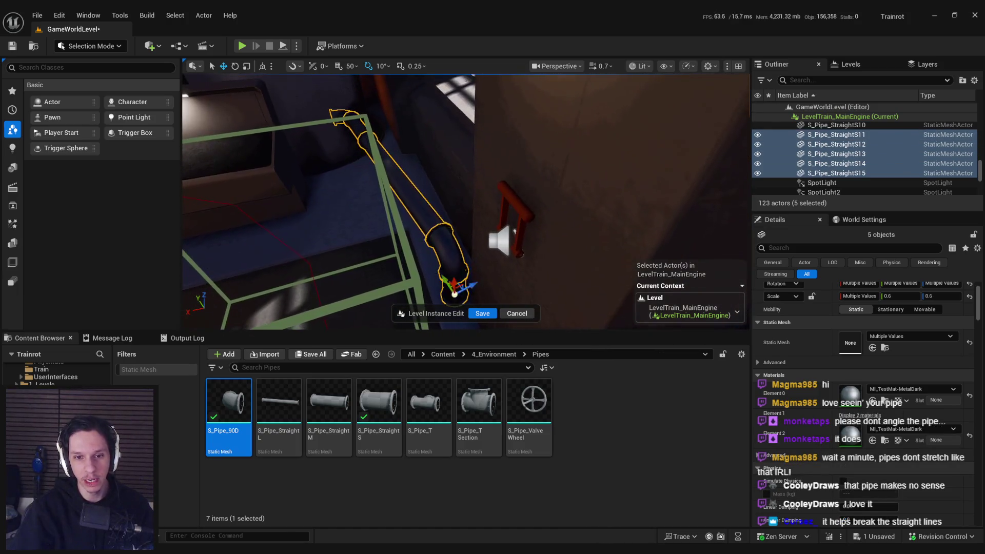
pyautogui.press('e')
pyautogui.moveTo(483, 245)
pyautogui.mouseDown()
pyautogui.moveTo(441, 200)
pyautogui.moveTo(451, 200)
pyautogui.moveTo(431, 195)
pyautogui.mouseUp()
pyautogui.click(379, 241)
pyautogui.moveTo(390, 241)
pyautogui.mouseDown()
pyautogui.moveTo(501, 266)
pyautogui.moveTo(462, 277)
pyautogui.moveTo(447, 266)
pyautogui.moveTo(470, 235)
pyautogui.mouseUp()
# - Swap S_Pipe_StraightS14's mesh to S_Pipe_StraightL and show its MI_TestMat-MetalDark material
pyautogui.click(470, 233)
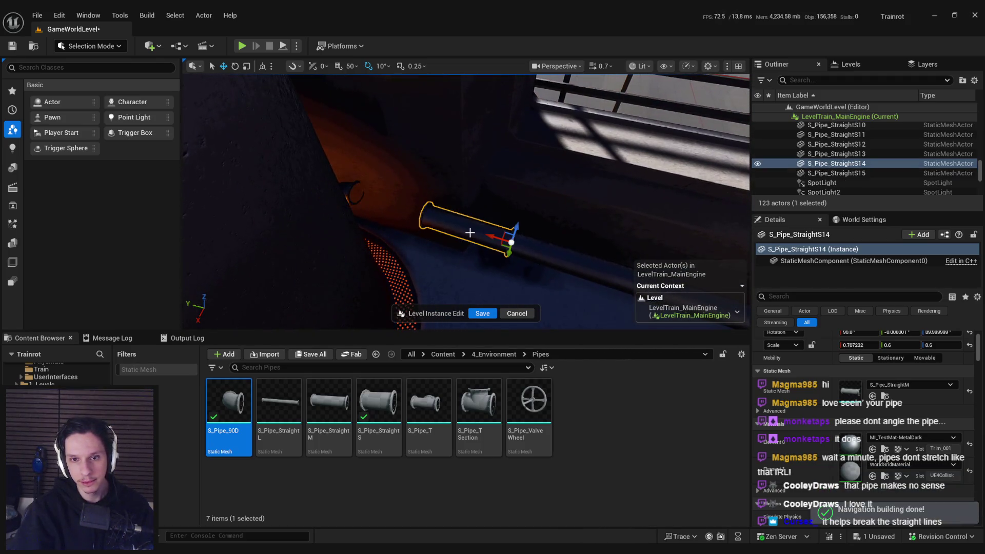
pyautogui.click(279, 403)
pyautogui.moveTo(279, 402); pyautogui.dragTo(848, 390)
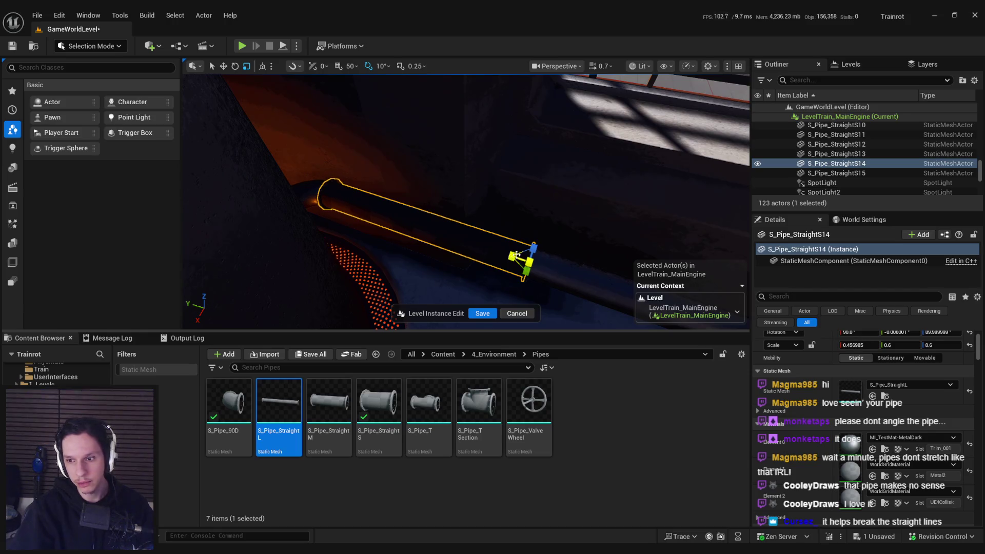
pyautogui.click(886, 450)
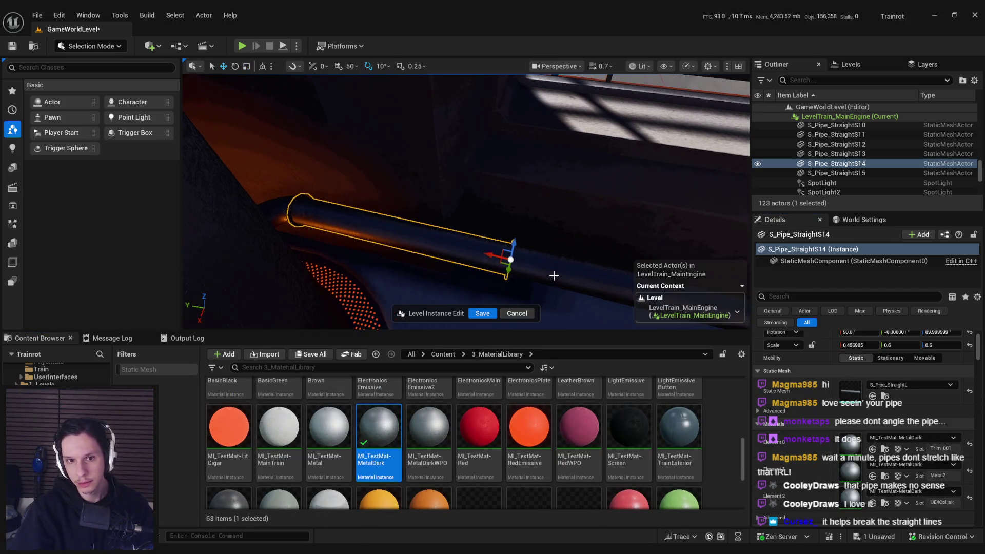
# - Delete the old elbow pipe S_Pipe_StraightS11
pyautogui.click(287, 210)
pyautogui.click(284, 212)
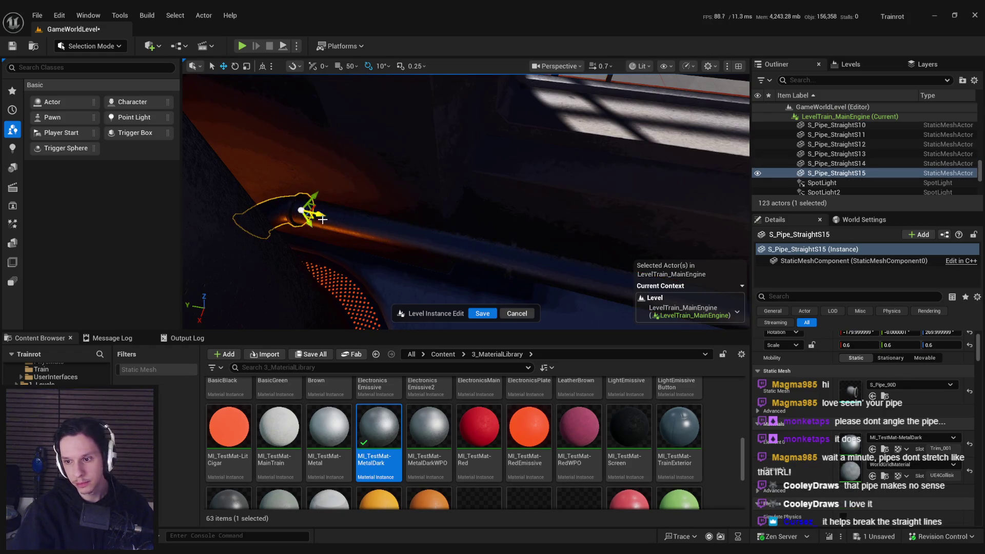
pyautogui.moveTo(494, 281)
pyautogui.mouseDown()
pyautogui.moveTo(457, 289)
pyautogui.moveTo(606, 274)
pyautogui.moveTo(440, 187)
pyautogui.moveTo(475, 247)
pyautogui.mouseUp()
pyautogui.click(606, 274)
pyautogui.press('Delete')
# - Select pipes S12 through S15, frame them, and set the pivot at the elbow
pyautogui.moveTo(432, 219); pyautogui.dragTo(486, 151)
pyautogui.rightClick(487, 151)
pyautogui.press('Escape')
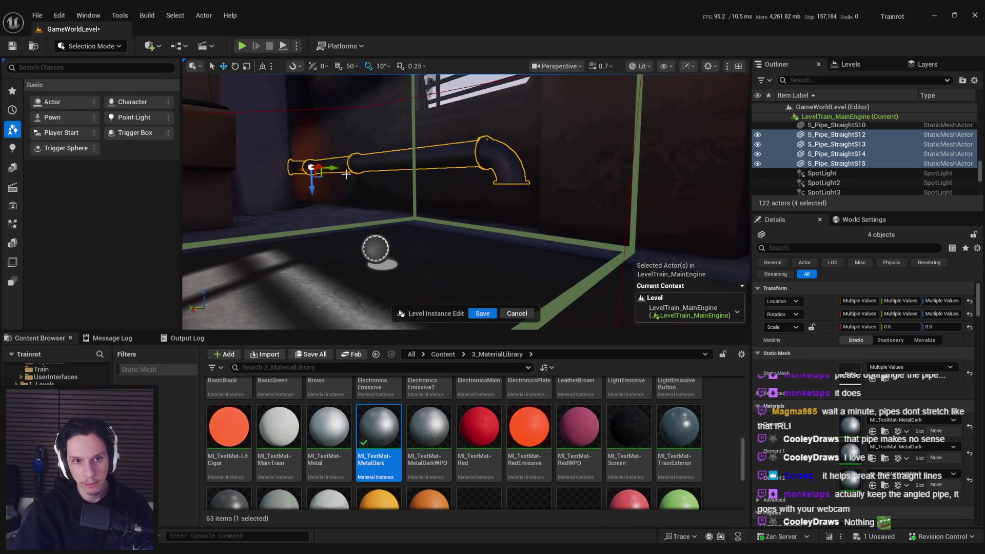
pyautogui.press('f')
pyautogui.keyDown('alt'); pyautogui.middleClick(583, 239); pyautogui.keyUp('alt')
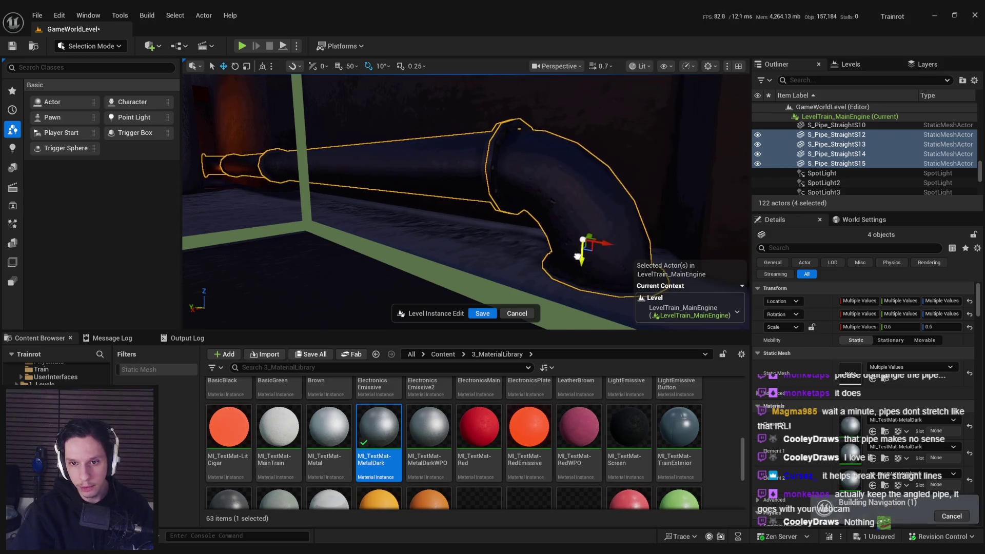
pyautogui.moveTo(577, 255); pyautogui.dragTo(437, 283)
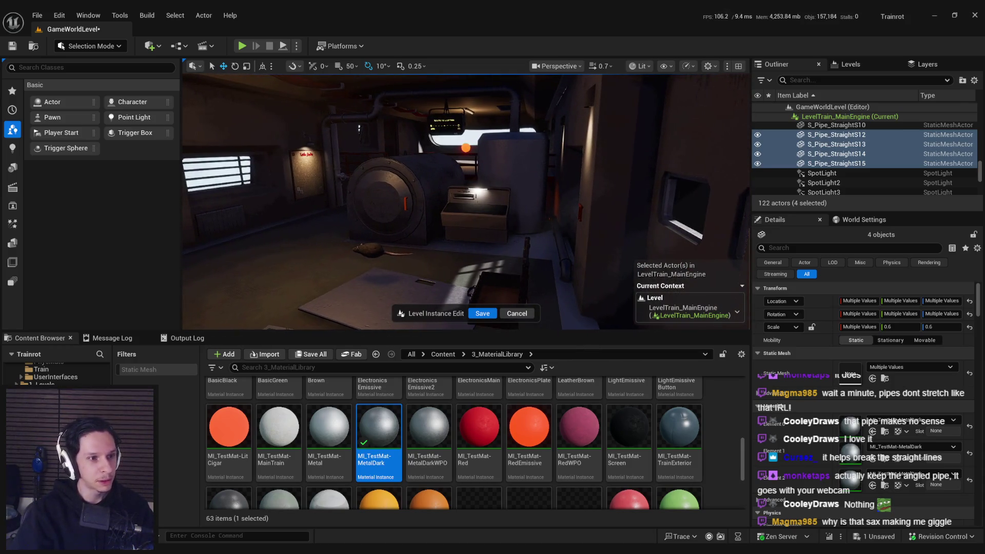
# - Fly to the dark wall pipe and select S_Pipe_StraightS14
pyautogui.moveTo(569, 253); pyautogui.dragTo(539, 264)
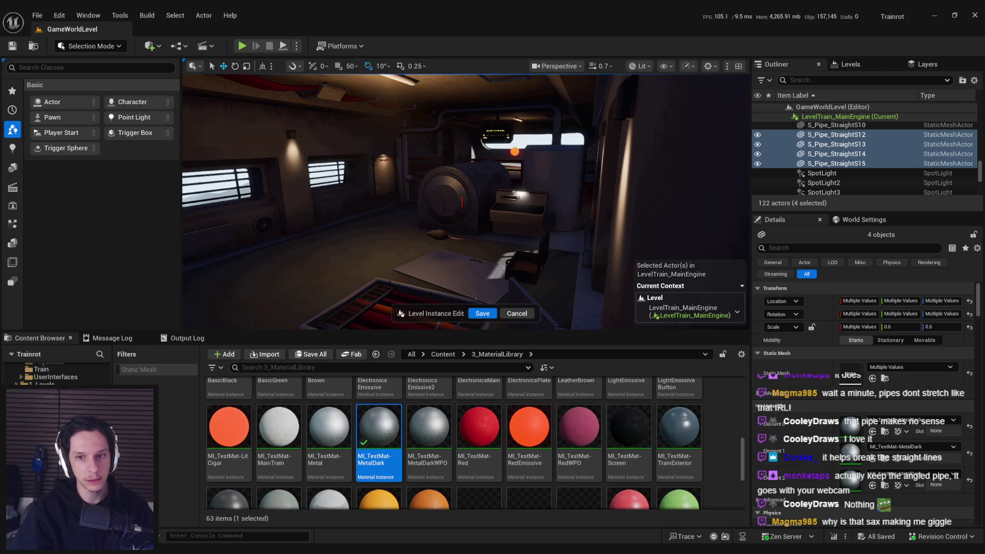
pyautogui.moveTo(567, 253); pyautogui.dragTo(567, 252)
pyautogui.click(440, 205)
pyautogui.moveTo(440, 206); pyautogui.dragTo(436, 214)
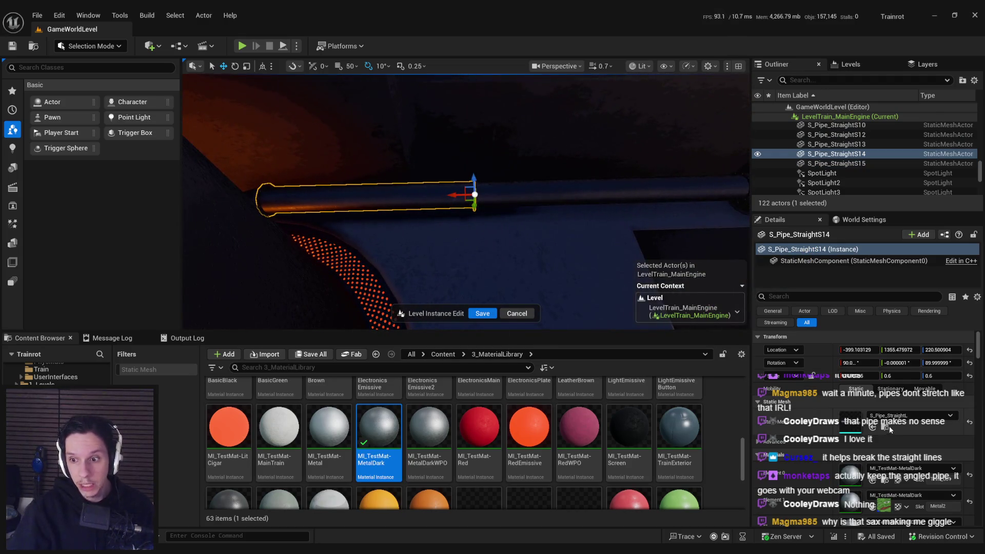
# - Swap the wall pipe's mesh to S_Pipe_TSection
pyautogui.click(887, 428)
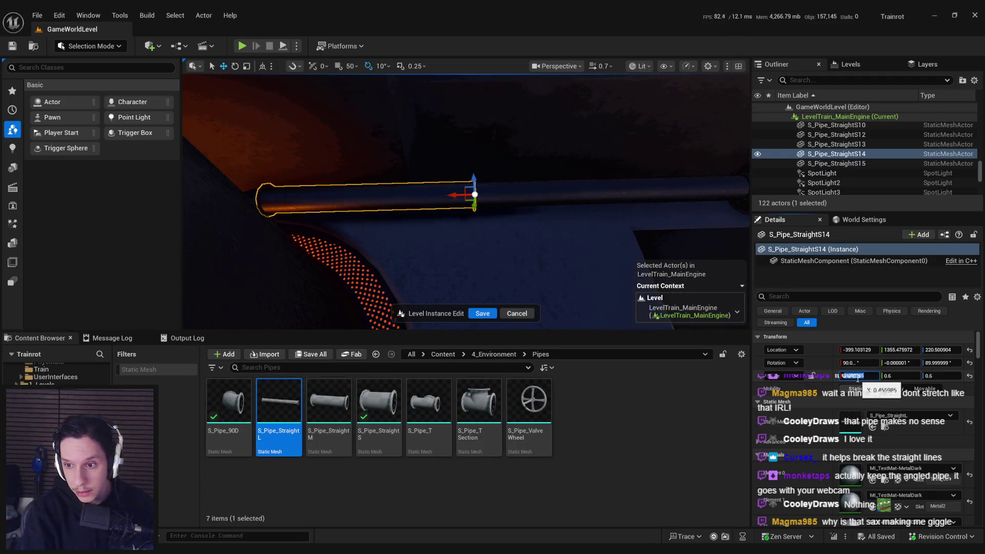
pyautogui.click(409, 397)
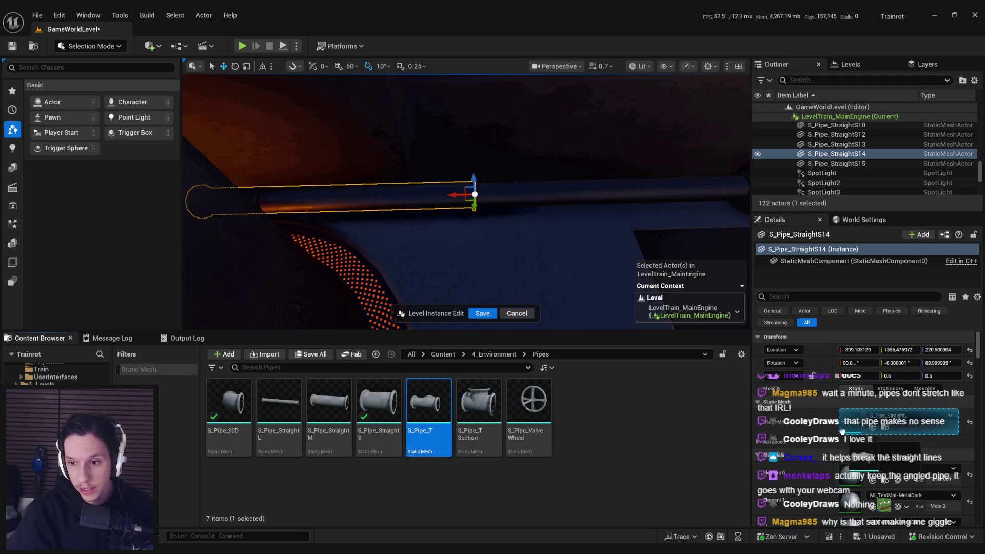
pyautogui.click(873, 427)
pyautogui.click(479, 403)
pyautogui.click(873, 427)
pyautogui.press('e')
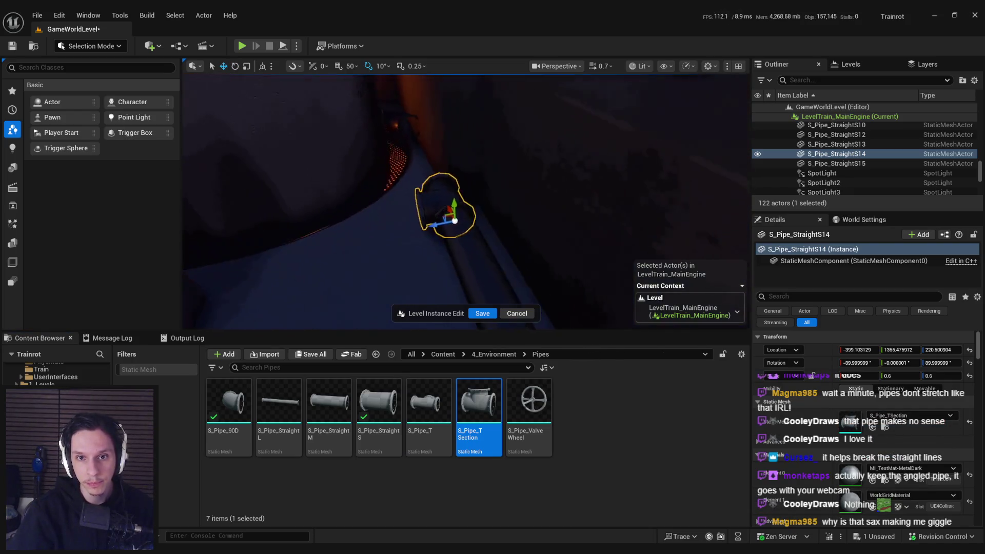
pyautogui.press('w')
# - Rotate and slide the new elbow S_Pipe_StraightS16 onto the T-section's side outlet
pyautogui.click(610, 260)
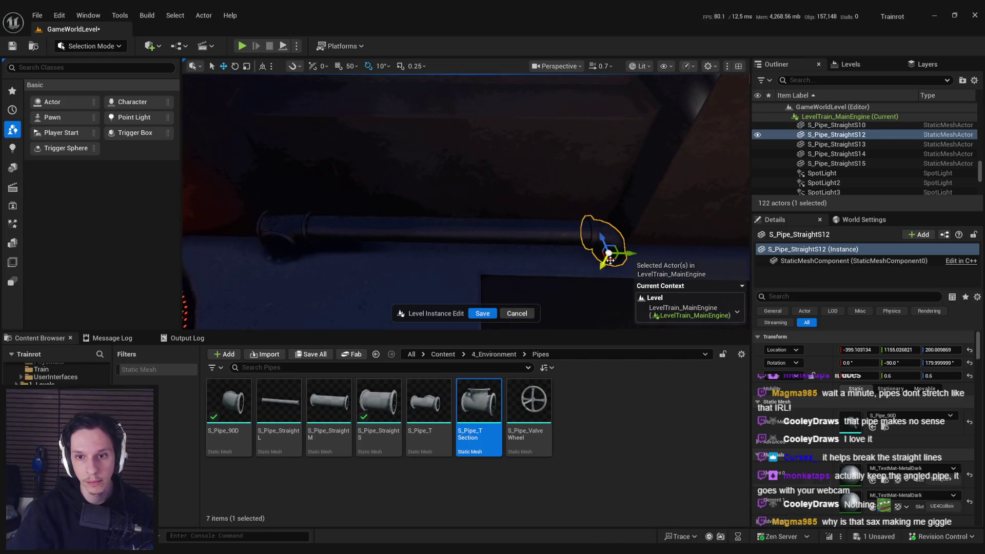
pyautogui.press('f')
pyautogui.press('e')
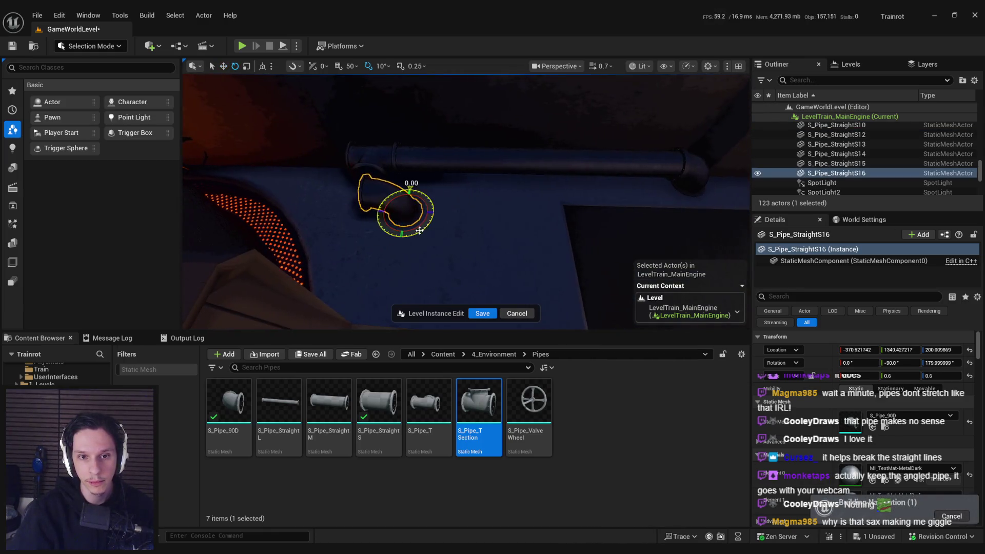
pyautogui.press('w')
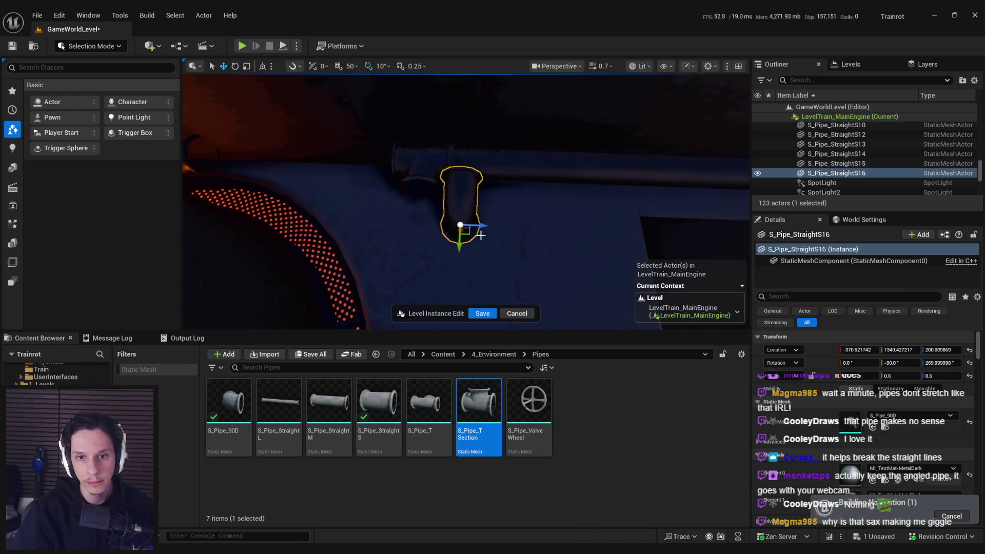
pyautogui.scroll(5, 428, 245)
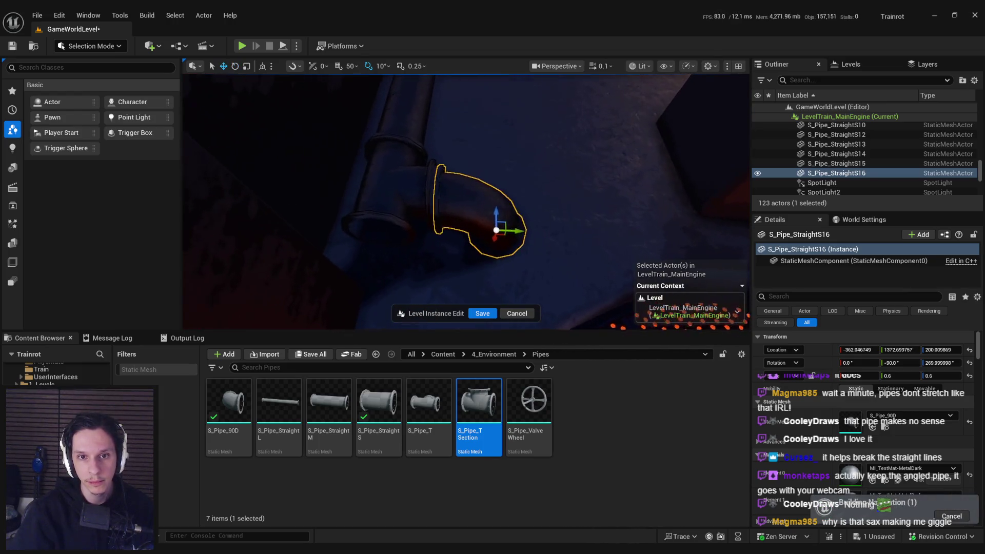
pyautogui.scroll(-3, 502, 230)
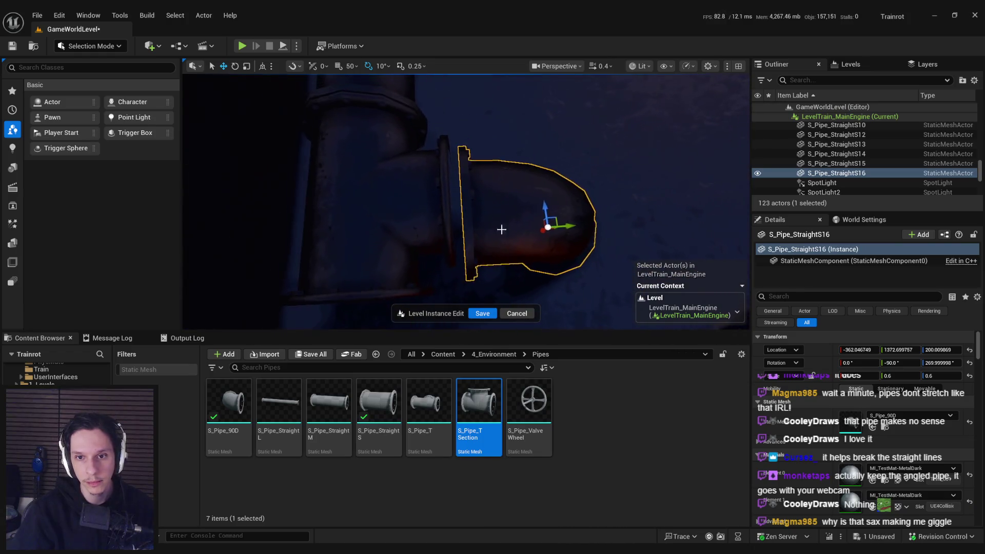
pyautogui.moveTo(556, 217); pyautogui.dragTo(548, 209)
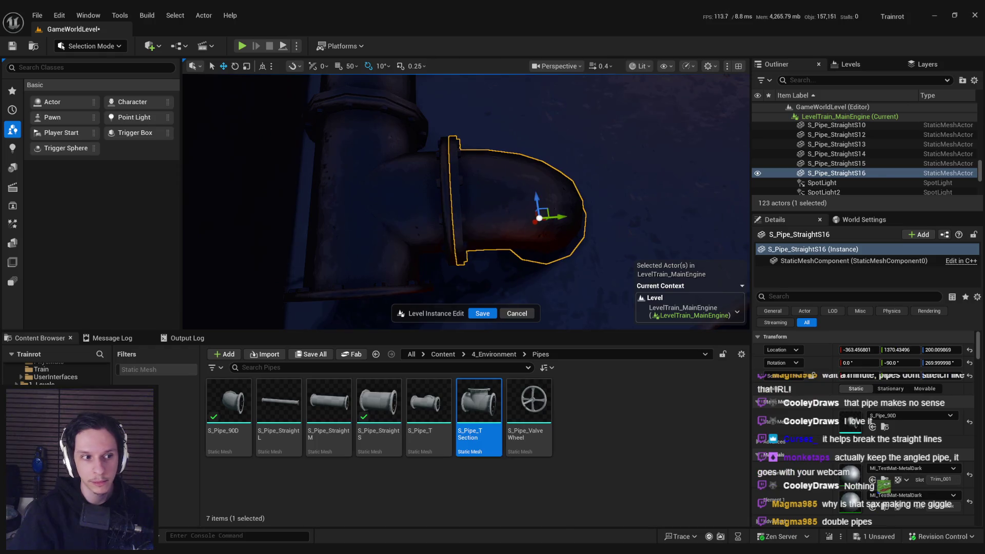
# - Select the T-section pipe, save the level, and locate its material in the library
pyautogui.click(455, 233)
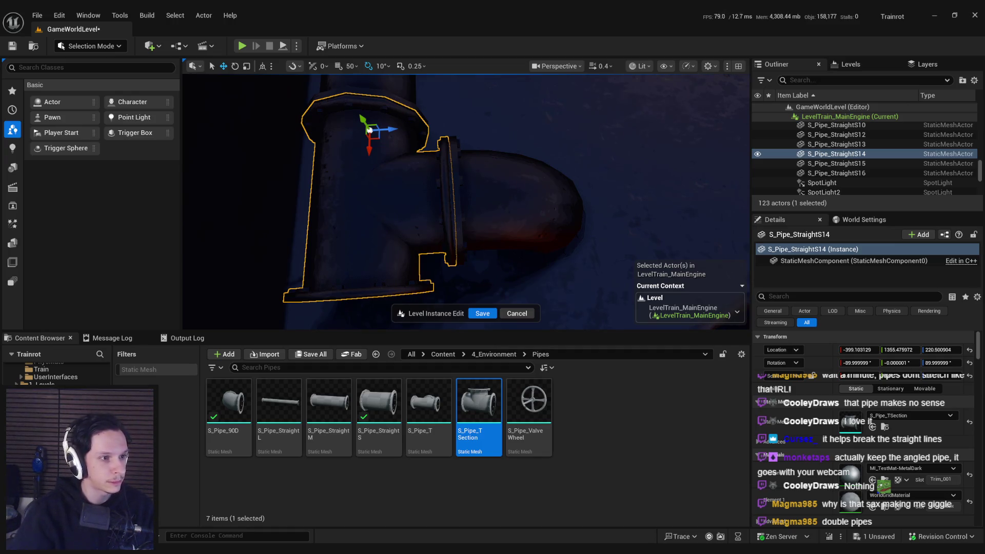
pyautogui.hotkey('ctrl', 's')
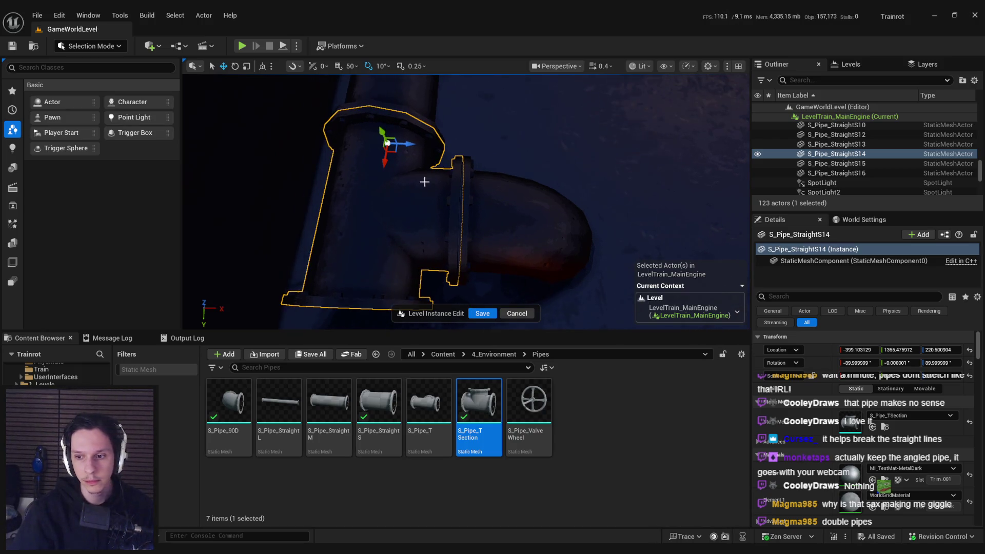
pyautogui.click(886, 480)
# - Duplicate the T-section pipe, give the copy S_Pipe_StraightM, and stretch it along the run
pyautogui.press('f')
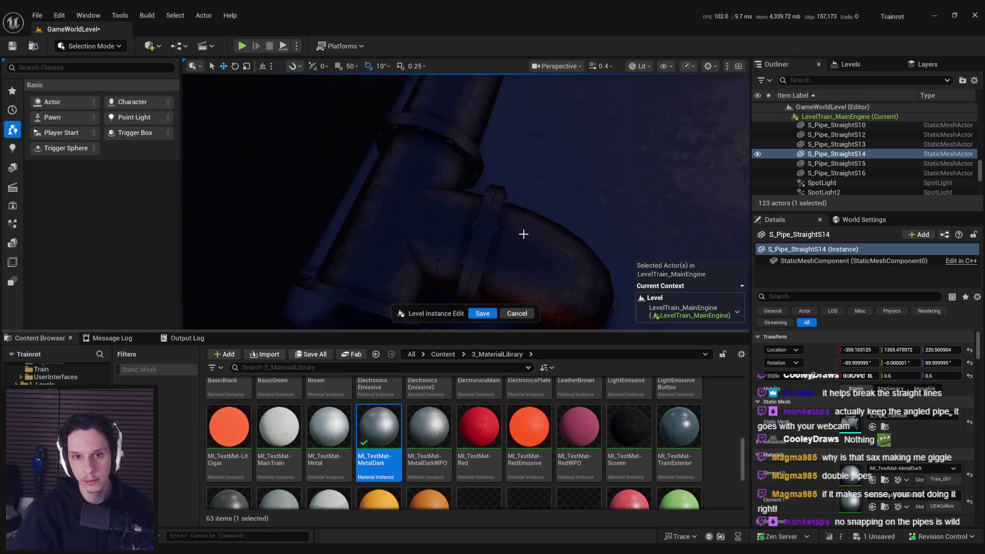
pyautogui.scroll(3, 466, 202)
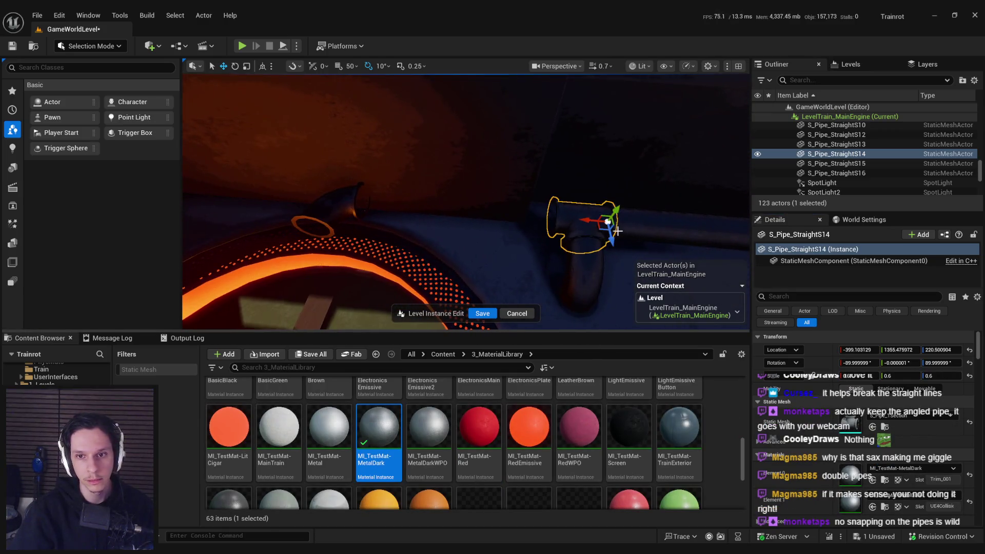
pyautogui.hotkey('ctrl', 'b')
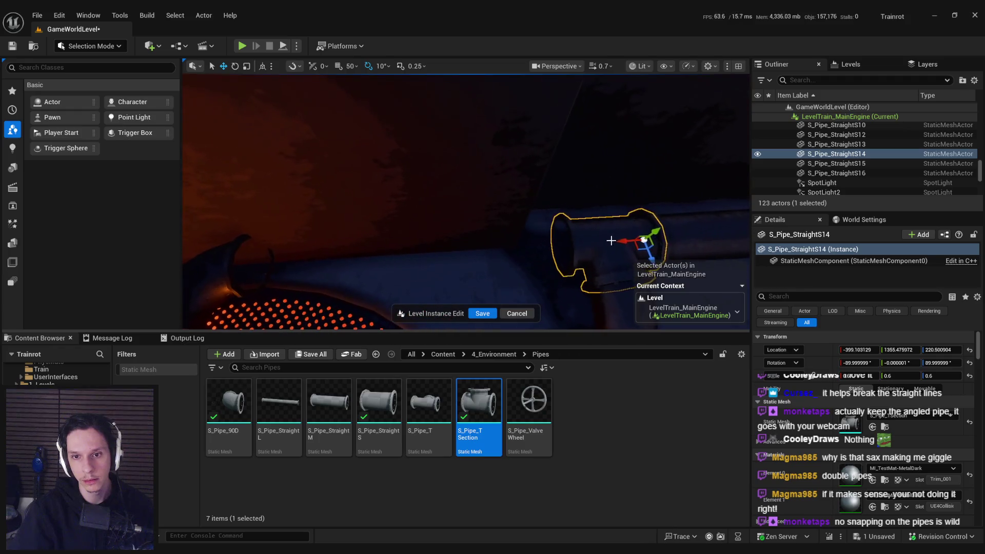
pyautogui.keyDown('alt'); pyautogui.moveTo(611, 241); pyautogui.dragTo(514, 254); pyautogui.keyUp('alt')
pyautogui.click(328, 405)
pyautogui.click(873, 426)
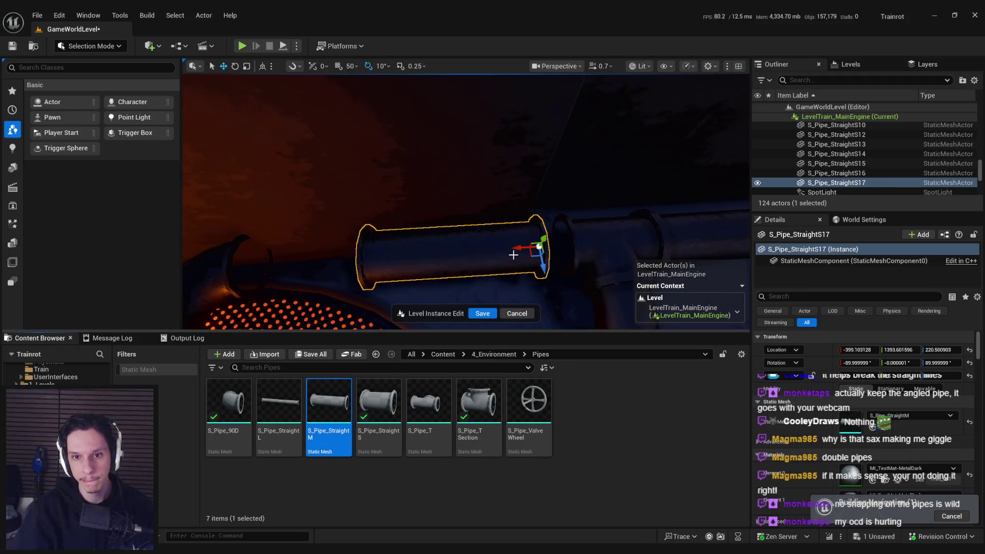
pyautogui.scroll(-3, 538, 249)
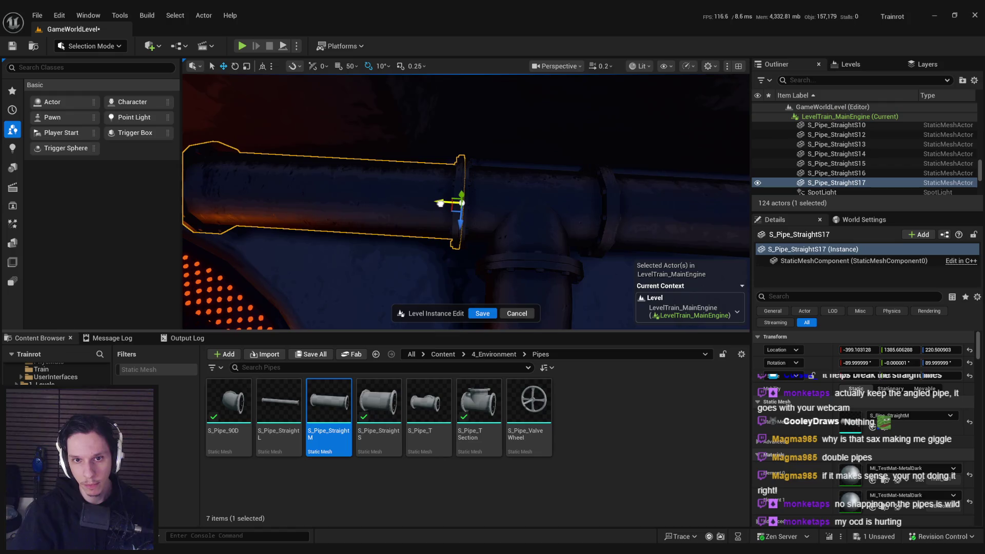
pyautogui.scroll(3, 441, 216)
pyautogui.moveTo(531, 235)
pyautogui.mouseDown()
pyautogui.moveTo(495, 236)
pyautogui.moveTo(478, 257)
pyautogui.moveTo(436, 247)
pyautogui.moveTo(491, 255)
pyautogui.mouseUp()
# - Add the run pipes including S_Pipe_StraightS15 to the selection, then view the wall pipe under the window
pyautogui.keyDown('ctrl'); pyautogui.click(490, 253); pyautogui.keyUp('ctrl')
pyautogui.keyDown('ctrl'); pyautogui.click(489, 290); pyautogui.keyUp('ctrl')
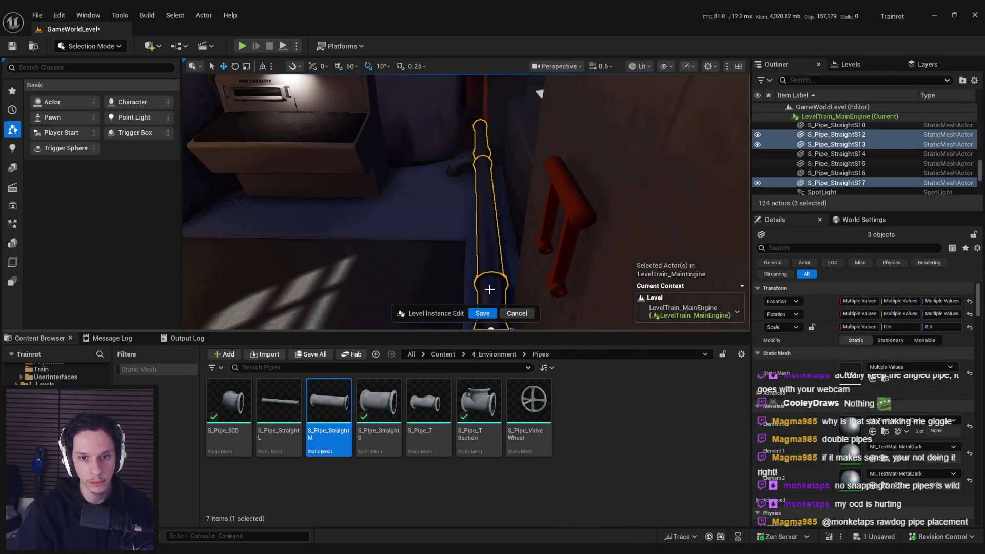
pyautogui.moveTo(485, 171); pyautogui.dragTo(480, 175)
pyautogui.keyDown('ctrl'); pyautogui.click(469, 226); pyautogui.keyUp('ctrl')
pyautogui.moveTo(469, 226)
pyautogui.mouseDown()
pyautogui.moveTo(477, 179)
pyautogui.moveTo(499, 151)
pyautogui.moveTo(524, 231)
pyautogui.moveTo(533, 147)
pyautogui.moveTo(542, 161)
pyautogui.moveTo(528, 242)
pyautogui.moveTo(503, 168)
pyautogui.moveTo(518, 264)
pyautogui.moveTo(522, 214)
pyautogui.mouseUp()
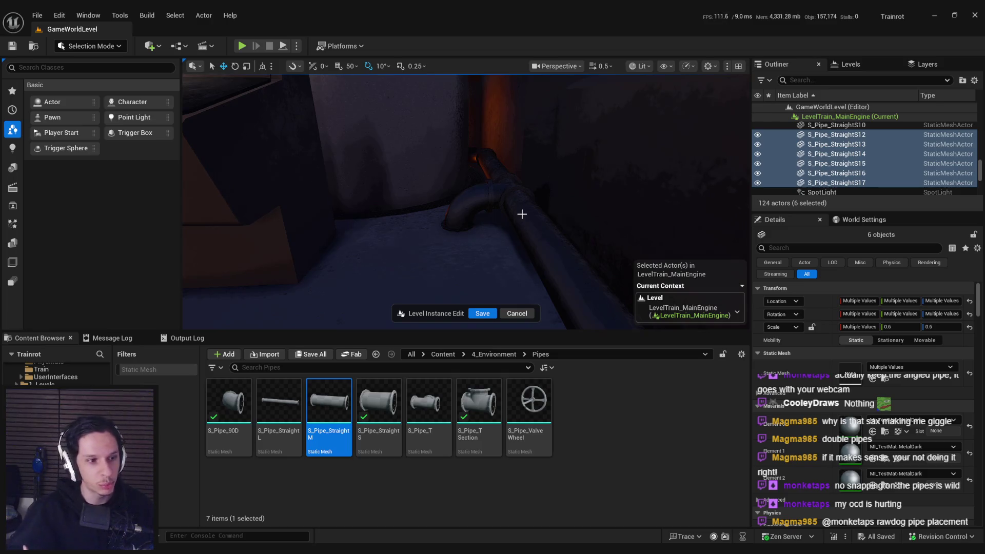
pyautogui.moveTo(522, 214); pyautogui.dragTo(461, 210)
pyautogui.moveTo(462, 206)
pyautogui.mouseDown()
pyautogui.moveTo(426, 215)
pyautogui.moveTo(400, 205)
pyautogui.moveTo(446, 205)
pyautogui.moveTo(513, 246)
pyautogui.moveTo(423, 228)
pyautogui.mouseUp()
# - Duplicate the two floor pipes and raise the copies toward the machine
pyautogui.click(454, 204)
pyautogui.keyDown('ctrl'); pyautogui.click(451, 203); pyautogui.keyUp('ctrl')
pyautogui.hotkey('ctrl', 'd')
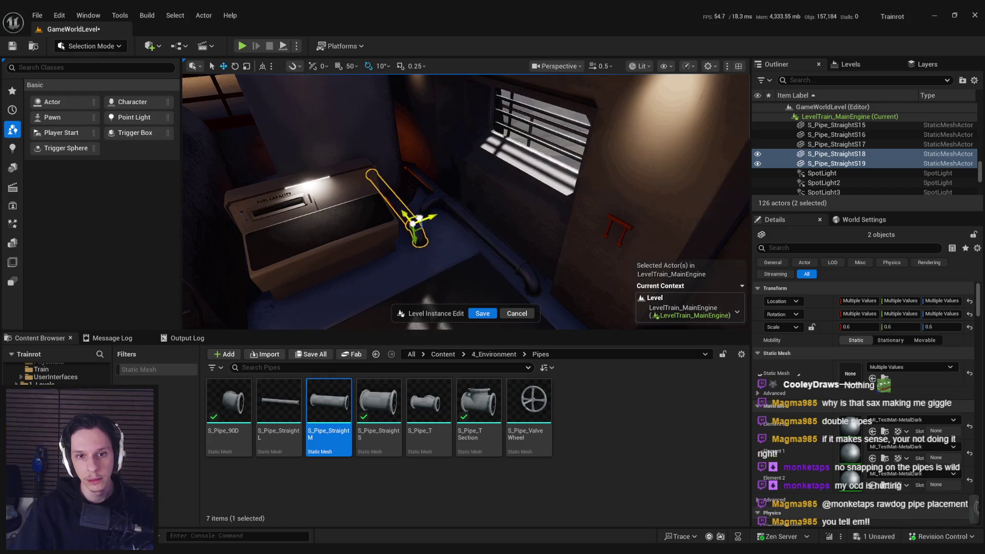
pyautogui.press('e')
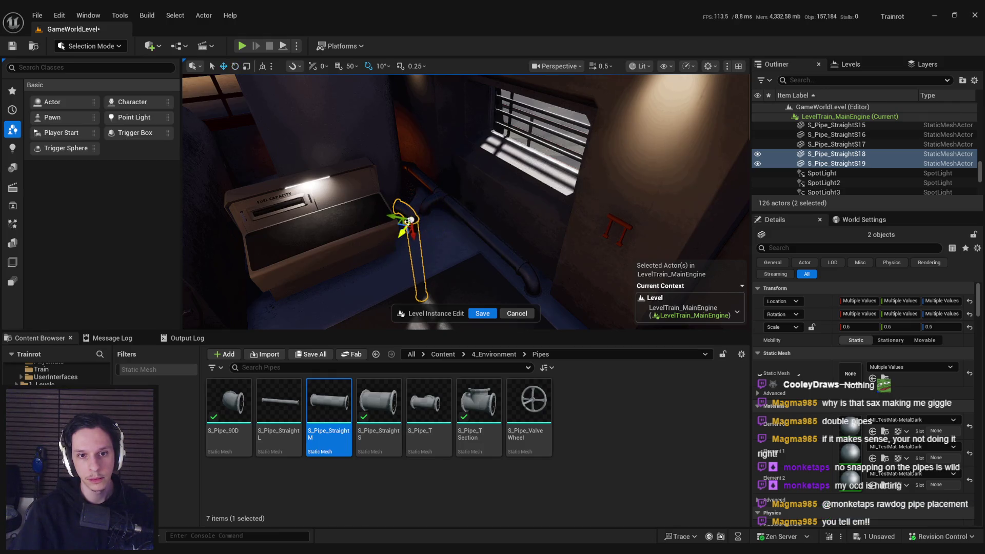
pyautogui.moveTo(411, 219)
pyautogui.mouseDown()
pyautogui.moveTo(401, 149)
pyautogui.moveTo(429, 209)
pyautogui.moveTo(462, 198)
pyautogui.moveTo(513, 229)
pyautogui.moveTo(451, 187)
pyautogui.moveTo(446, 165)
pyautogui.moveTo(487, 202)
pyautogui.moveTo(485, 239)
pyautogui.moveTo(469, 222)
pyautogui.moveTo(451, 238)
pyautogui.moveTo(462, 243)
pyautogui.mouseUp()
pyautogui.press('e')
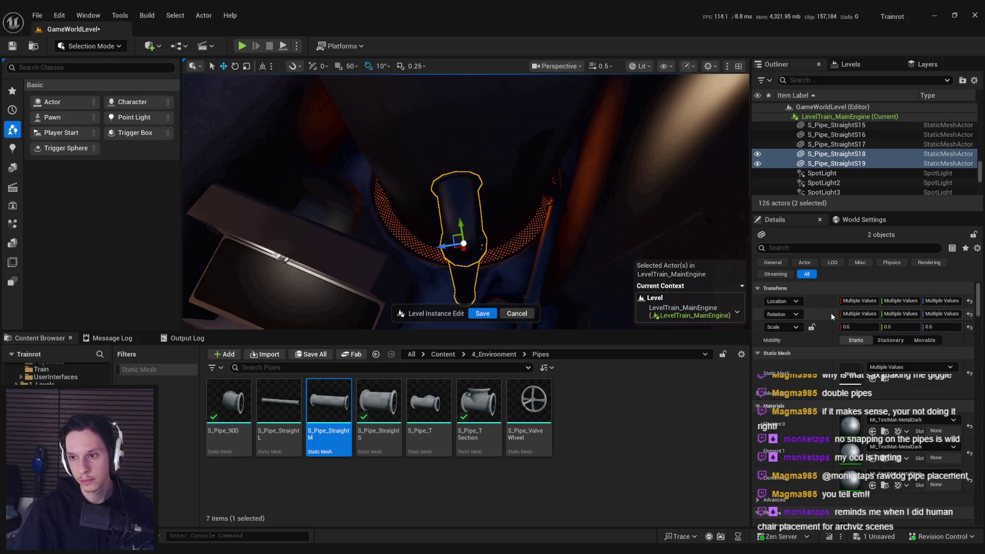
# - Select copies S18 and S19 and rotate them upright toward the ceiling
pyautogui.click(469, 288)
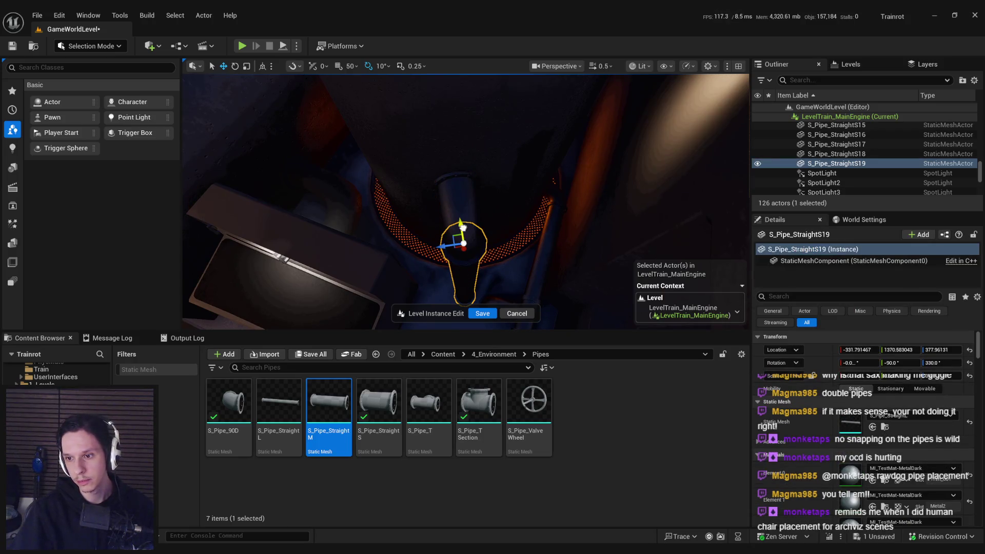
pyautogui.click(463, 227)
pyautogui.keyDown('ctrl'); pyautogui.click(463, 278); pyautogui.keyUp('ctrl')
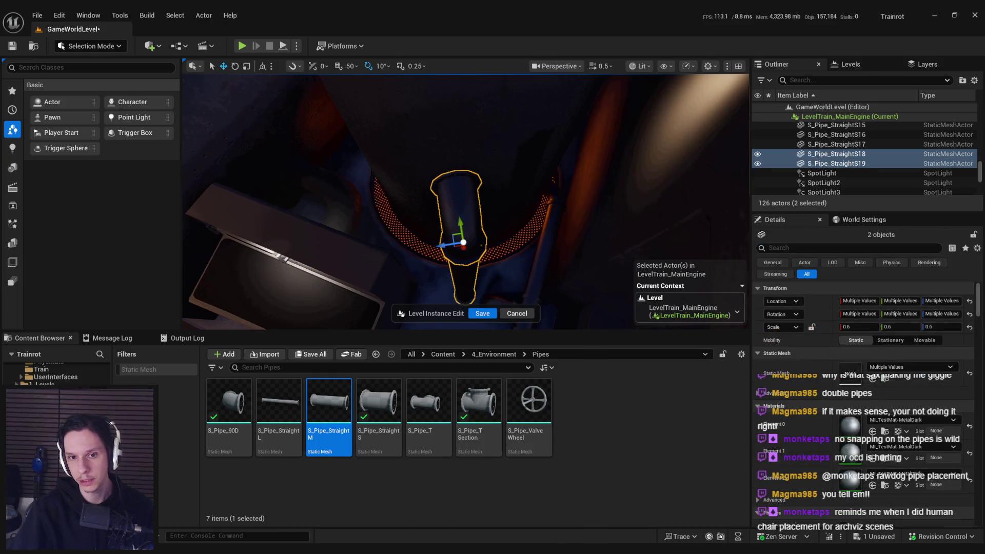
pyautogui.scroll(3, 467, 275)
pyautogui.press('e')
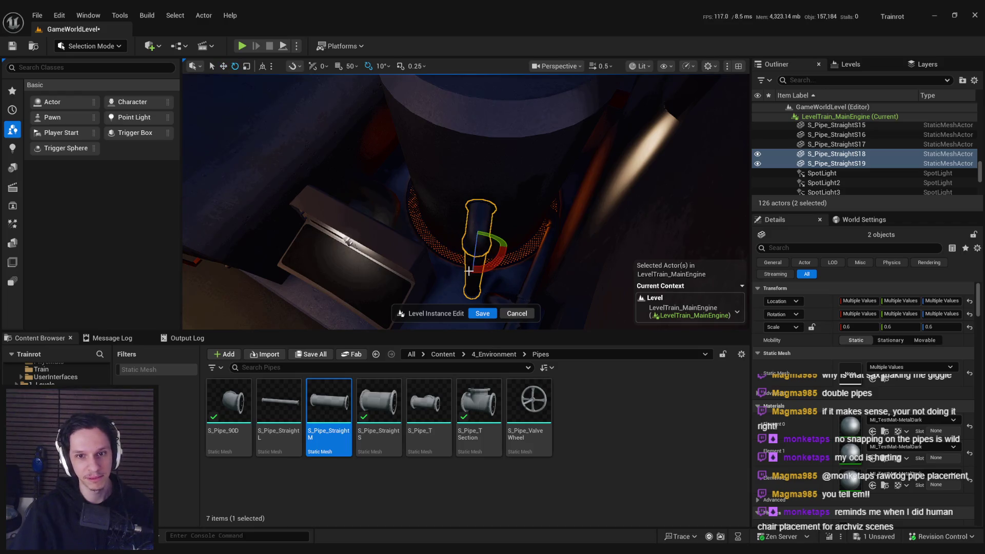
pyautogui.moveTo(501, 273); pyautogui.dragTo(495, 226)
pyautogui.moveTo(540, 271)
pyautogui.mouseDown()
pyautogui.moveTo(554, 267)
pyautogui.moveTo(520, 271)
pyautogui.moveTo(539, 264)
pyautogui.moveTo(539, 282)
pyautogui.mouseUp()
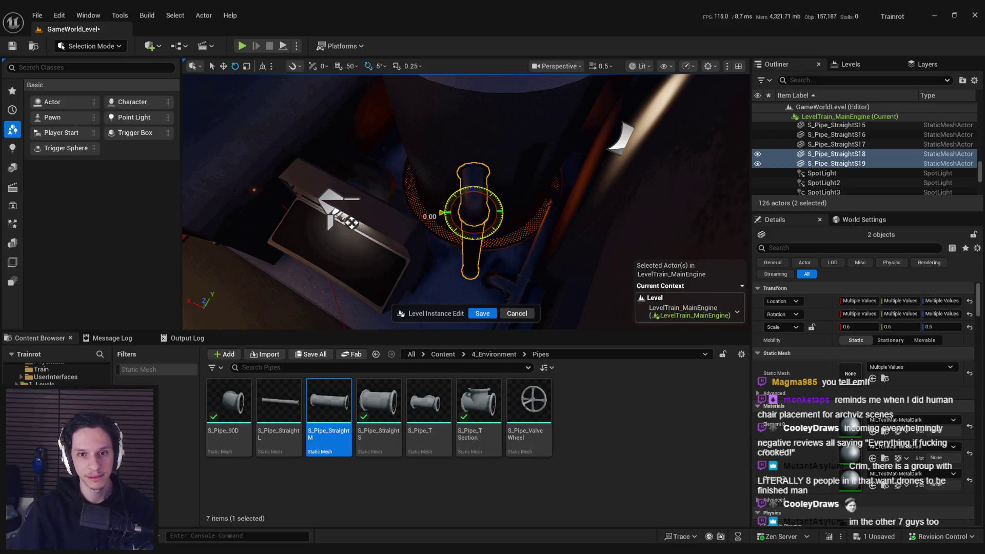
# - Duplicate a pipe, turn it sideways, and raise it higher up the wall
pyautogui.hotkey('ctrl', 'd')
pyautogui.press('e')
pyautogui.moveTo(472, 185); pyautogui.dragTo(502, 217)
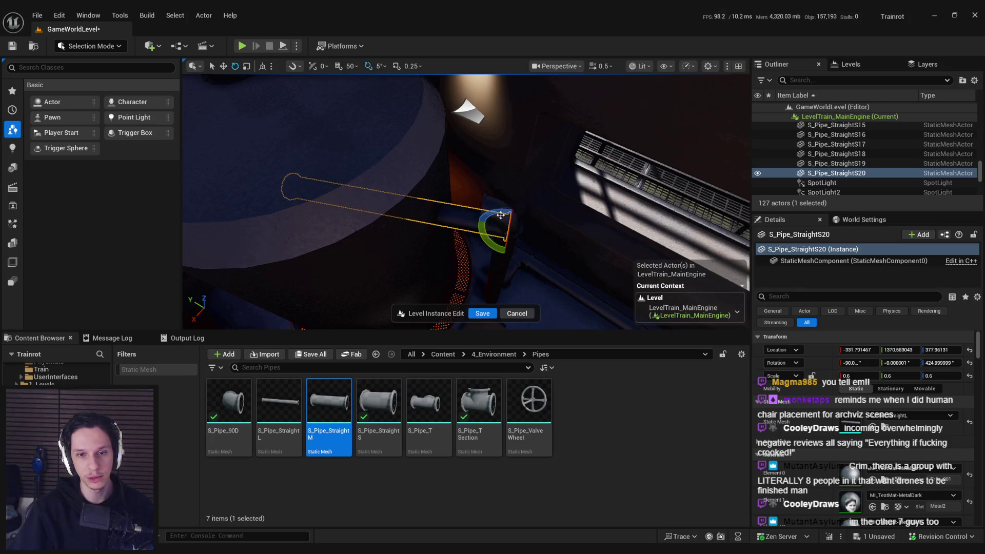
pyautogui.press('w')
pyautogui.moveTo(483, 154)
pyautogui.mouseDown()
pyautogui.moveTo(478, 90)
pyautogui.moveTo(469, 158)
pyautogui.moveTo(574, 172)
pyautogui.moveTo(567, 191)
pyautogui.moveTo(511, 198)
pyautogui.moveTo(462, 176)
pyautogui.moveTo(466, 198)
pyautogui.mouseUp()
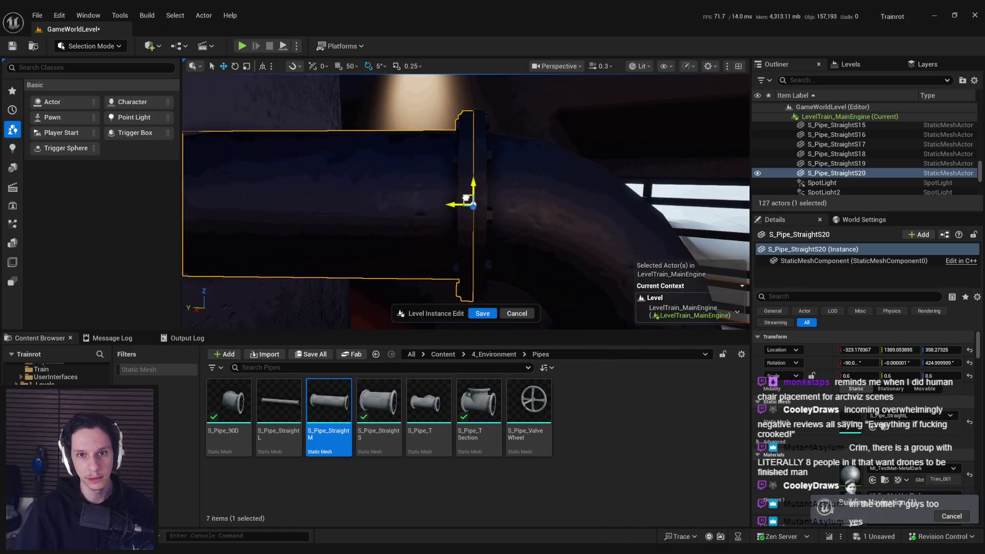
pyautogui.scroll(-5, 388, 279)
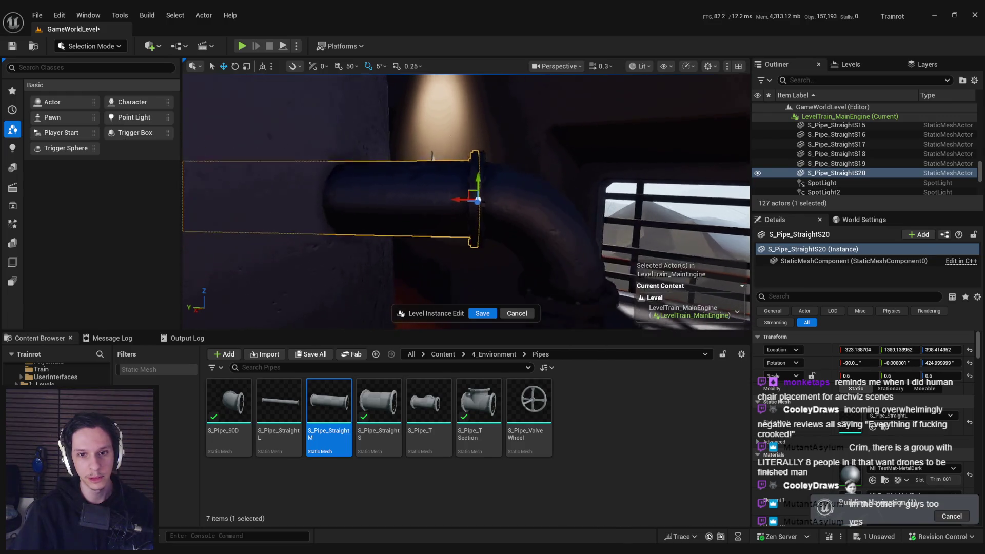
pyautogui.scroll(-2, 403, 311)
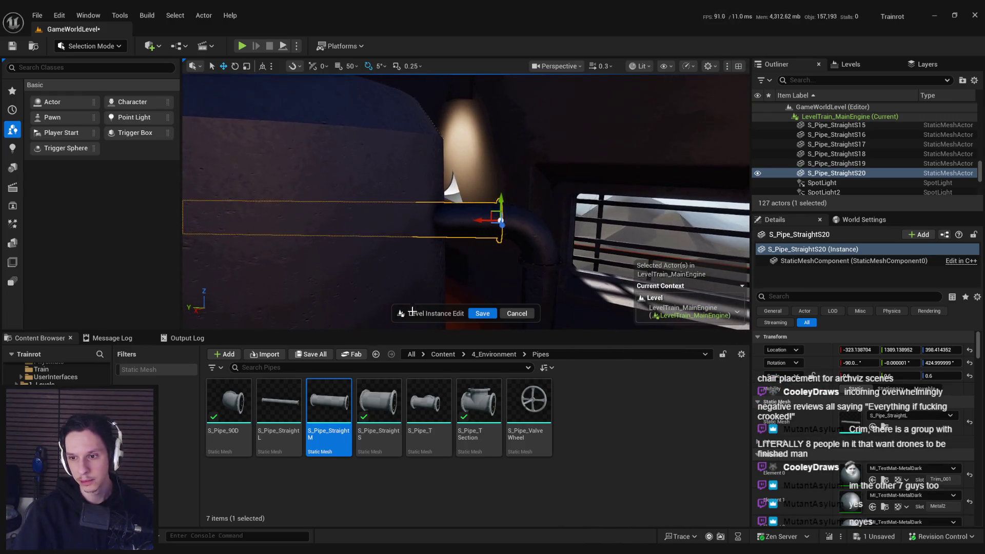
# - Give new pipe S20 the S_Pipe_StraightS mesh and select it together with S18 and S19
pyautogui.moveTo(379, 402)
pyautogui.mouseDown()
pyautogui.moveTo(647, 440)
pyautogui.moveTo(903, 417)
pyautogui.mouseUp()
pyautogui.press('r')
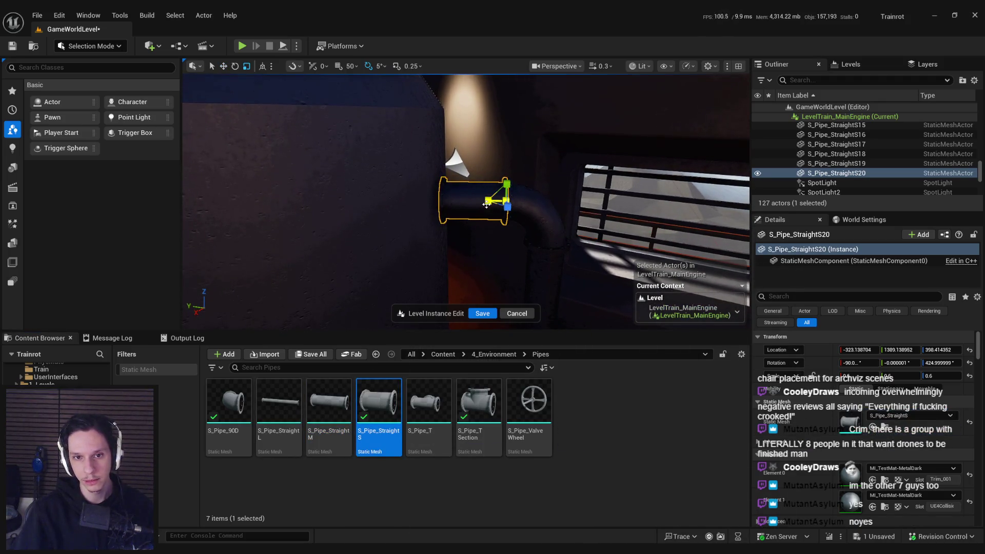
pyautogui.scroll(4, 488, 200)
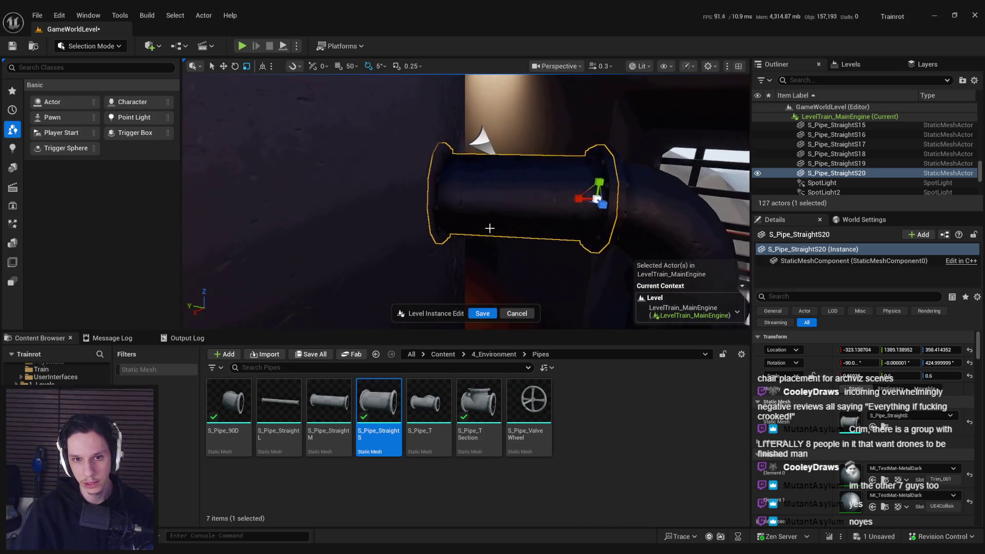
pyautogui.press('w')
pyautogui.moveTo(590, 200)
pyautogui.mouseDown()
pyautogui.moveTo(485, 247)
pyautogui.moveTo(501, 222)
pyautogui.moveTo(513, 231)
pyautogui.mouseUp()
pyautogui.keyDown('ctrl'); pyautogui.click(486, 246); pyautogui.keyUp('ctrl')
pyautogui.keyDown('ctrl'); pyautogui.click(480, 245); pyautogui.keyUp('ctrl')
pyautogui.moveTo(361, 270); pyautogui.dragTo(517, 207)
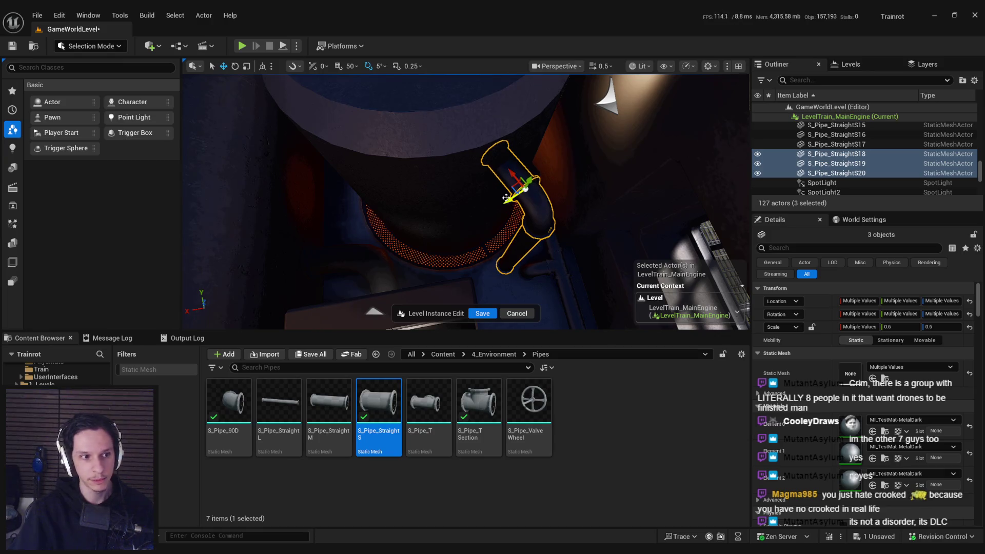
pyautogui.moveTo(517, 207)
pyautogui.mouseDown()
pyautogui.moveTo(426, 190)
pyautogui.moveTo(513, 243)
pyautogui.moveTo(469, 214)
pyautogui.mouseUp()
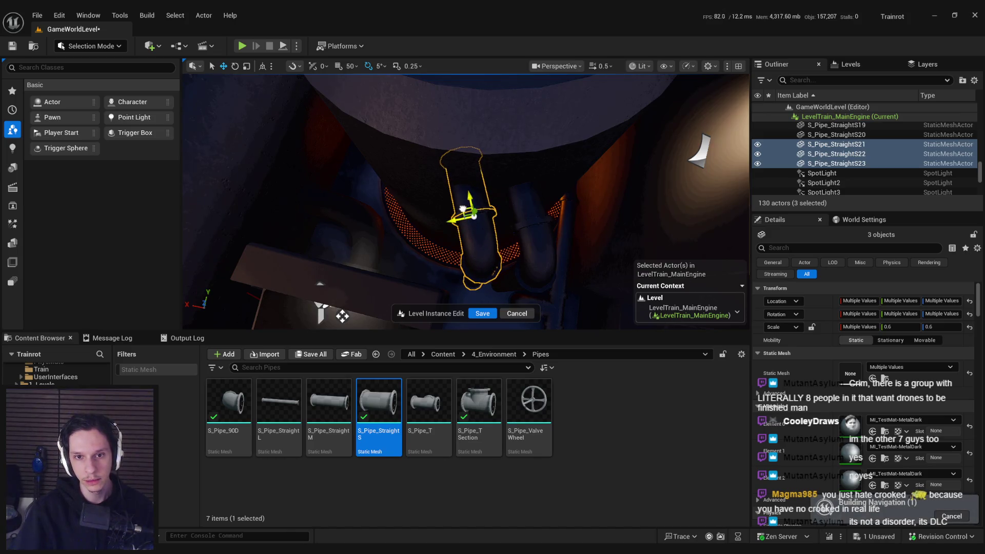
pyautogui.moveTo(473, 216)
pyautogui.mouseDown()
pyautogui.moveTo(470, 163)
pyautogui.moveTo(333, 303)
pyautogui.moveTo(352, 289)
pyautogui.moveTo(341, 233)
pyautogui.moveTo(347, 248)
pyautogui.mouseUp()
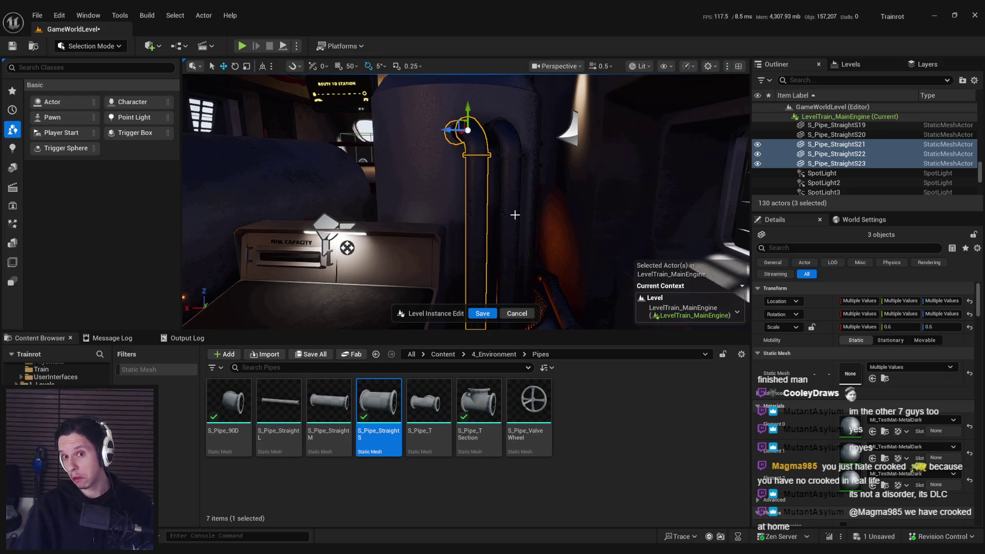
pyautogui.moveTo(511, 216); pyautogui.dragTo(510, 216)
pyautogui.moveTo(438, 216); pyautogui.dragTo(438, 217)
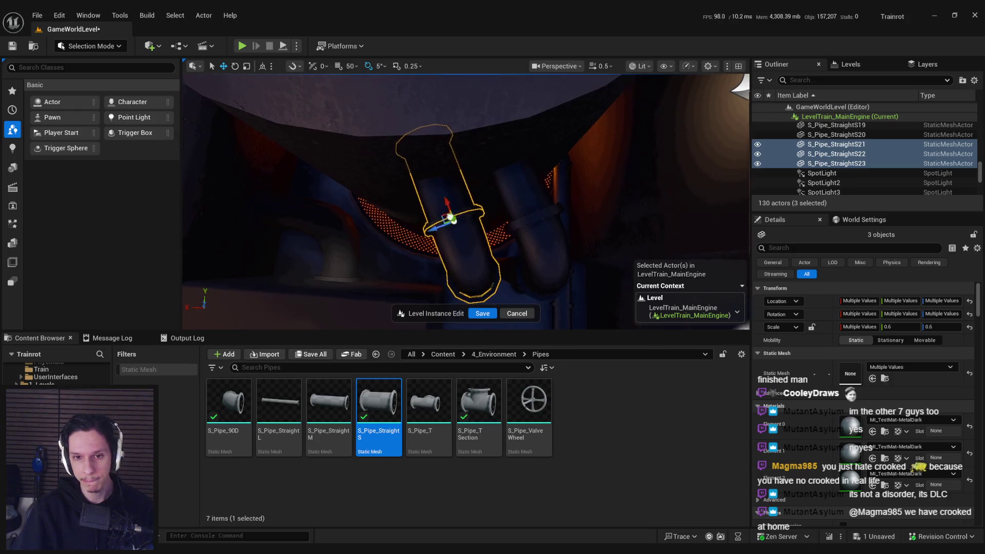
pyautogui.moveTo(450, 218); pyautogui.dragTo(450, 218)
pyautogui.moveTo(347, 225); pyautogui.dragTo(347, 225)
pyautogui.moveTo(450, 233); pyautogui.dragTo(449, 233)
pyautogui.moveTo(525, 261); pyautogui.dragTo(525, 261)
pyautogui.moveTo(496, 231); pyautogui.dragTo(495, 231)
pyautogui.click(495, 231)
pyautogui.moveTo(743, 316); pyautogui.dragTo(743, 317)
pyautogui.click(911, 415)
pyautogui.press('Escape')
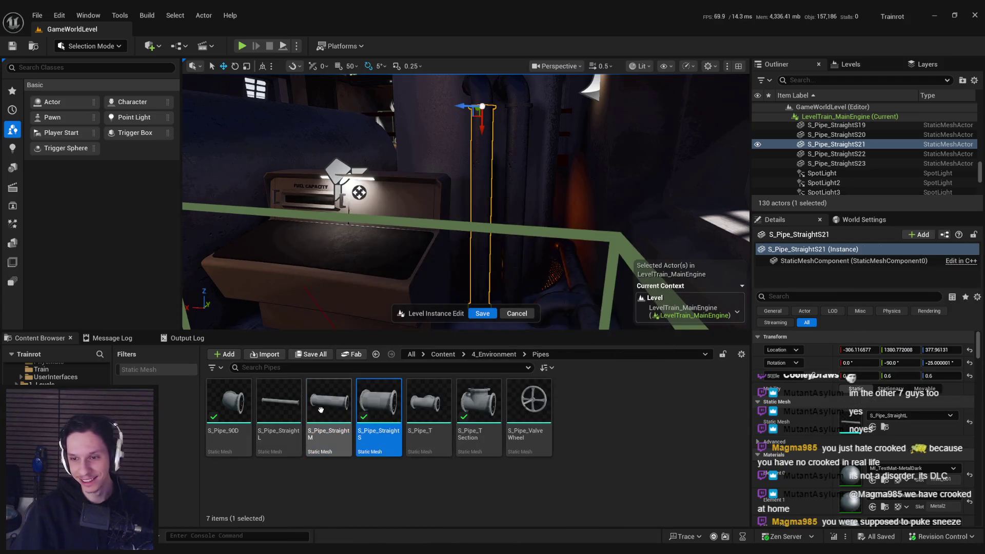
# - Swap the upper vertical pipe to the S_Pipe_StraightM mesh
pyautogui.click(320, 409)
pyautogui.click(872, 427)
pyautogui.moveTo(532, 227); pyautogui.dragTo(531, 222)
# - Duplicate the pipe below itself, make the copy an S_Pipe_T fitting, and flip it 180°
pyautogui.hotkey('ctrl', 'd')
pyautogui.moveTo(488, 172); pyautogui.dragTo(485, 233)
pyautogui.click(421, 417)
pyautogui.click(872, 427)
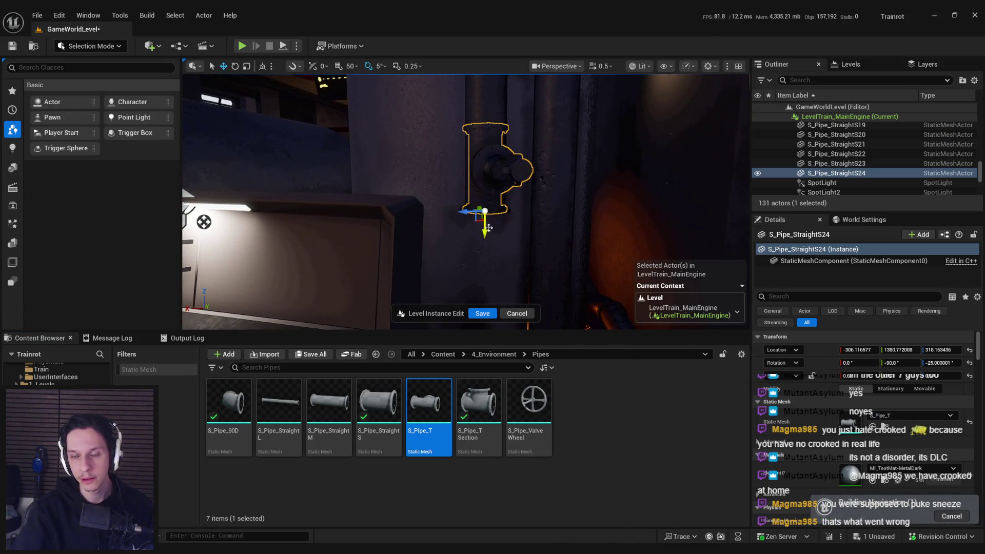
pyautogui.scroll(4, 488, 228)
pyautogui.moveTo(470, 225); pyautogui.dragTo(479, 287)
pyautogui.press('w')
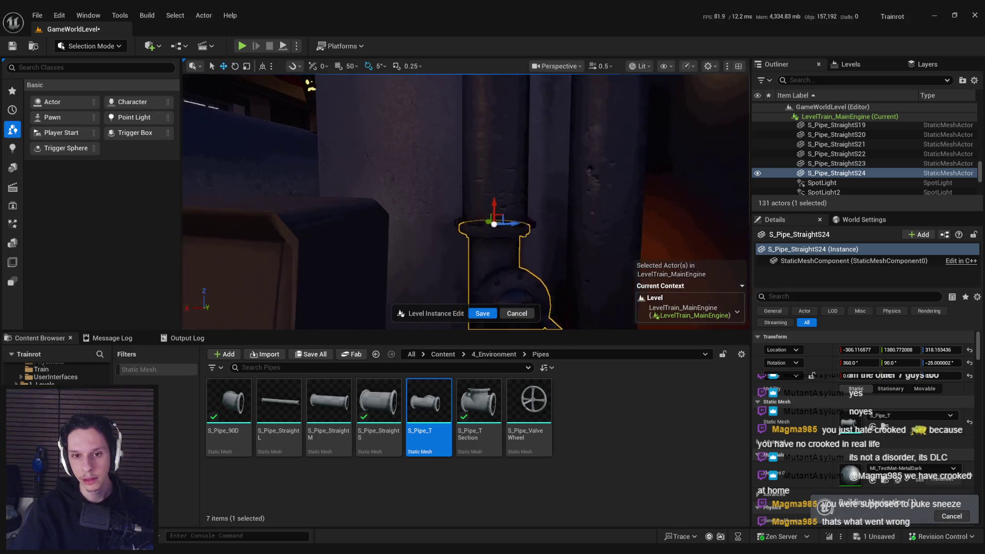
pyautogui.scroll(3, 536, 156)
pyautogui.scroll(2, 537, 156)
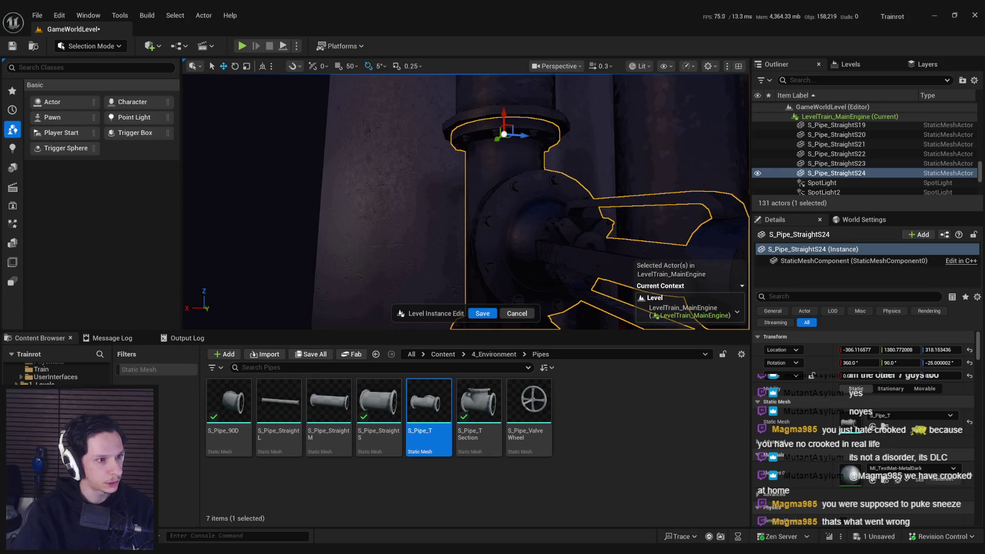
# - Enlarge T-valve S_Pipe_StraightS24 to about 0.69 scale, then select the pipe above it
pyautogui.click(373, 402)
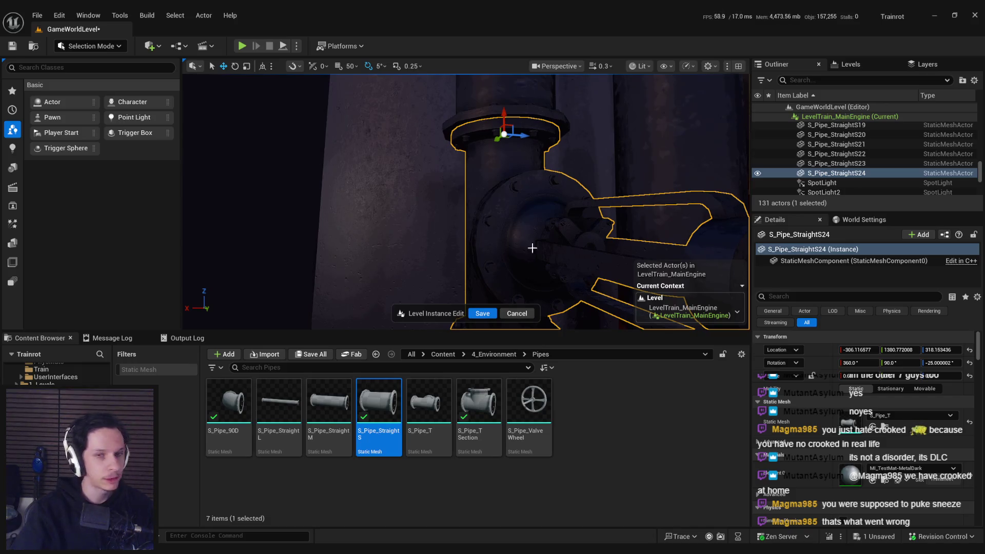
pyautogui.scroll(-5, 499, 200)
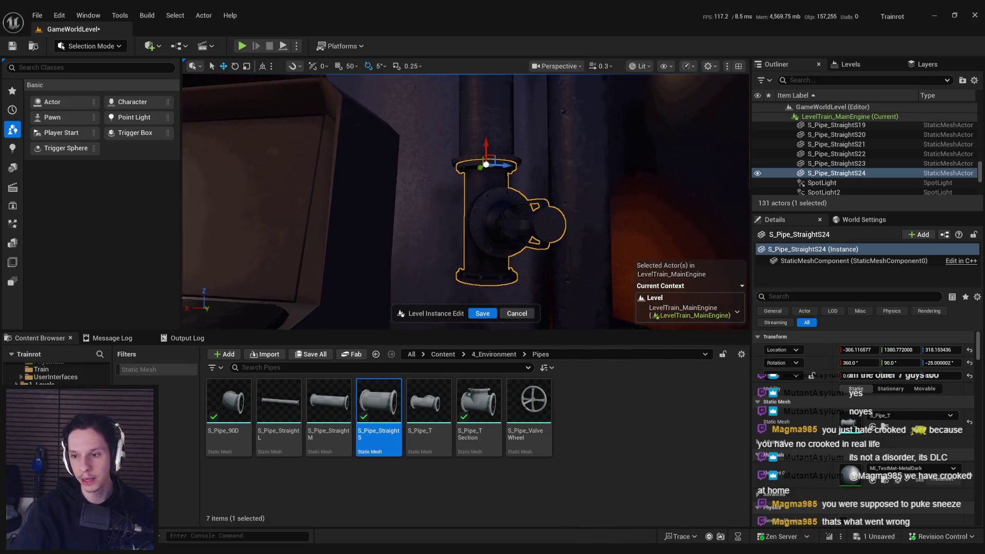
pyautogui.moveTo(693, 285)
pyautogui.mouseDown()
pyautogui.moveTo(667, 281)
pyautogui.moveTo(694, 285)
pyautogui.mouseUp()
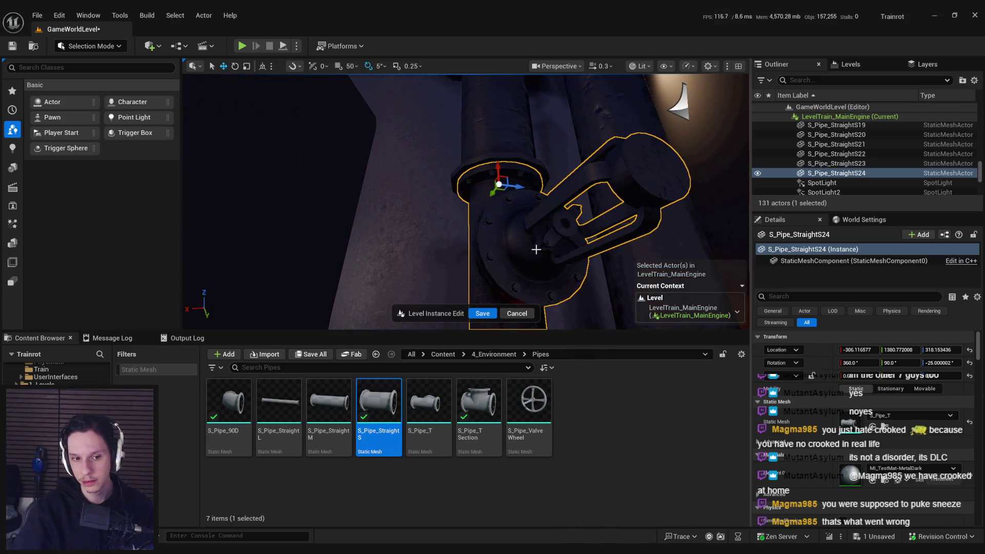
pyautogui.press('r')
pyautogui.moveTo(501, 198); pyautogui.dragTo(517, 190)
pyautogui.press('w')
pyautogui.scroll(5, 554, 205)
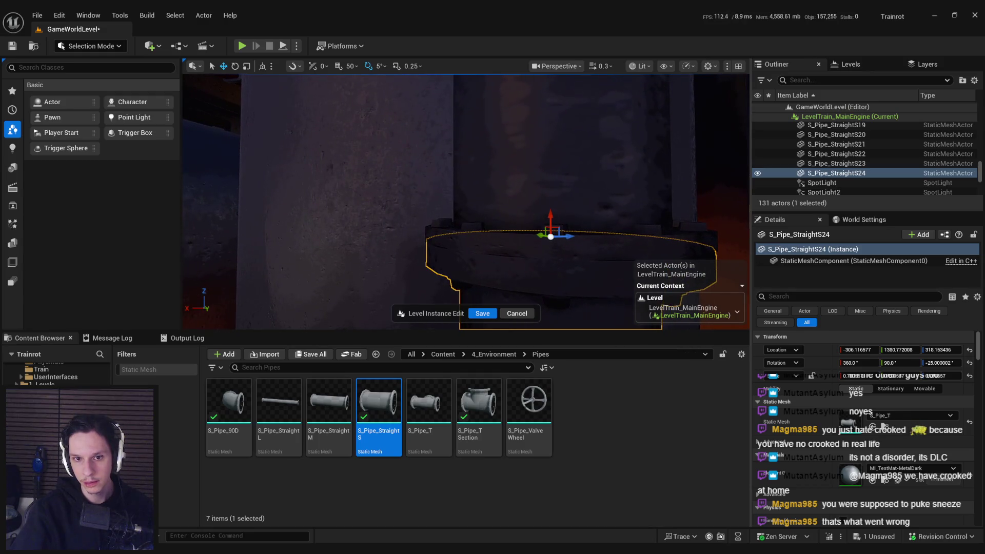
pyautogui.scroll(-3, 544, 203)
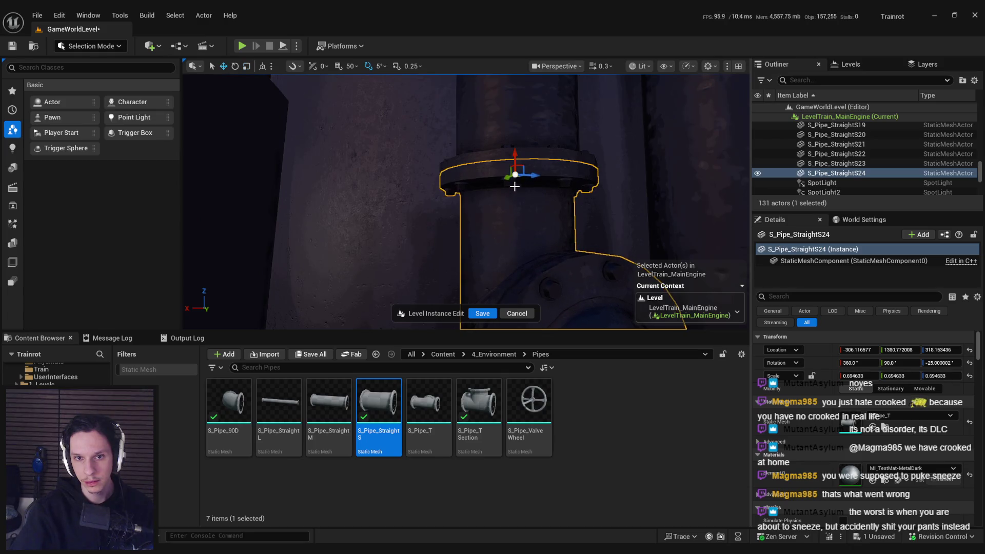
pyautogui.scroll(-5, 515, 186)
pyautogui.click(499, 168)
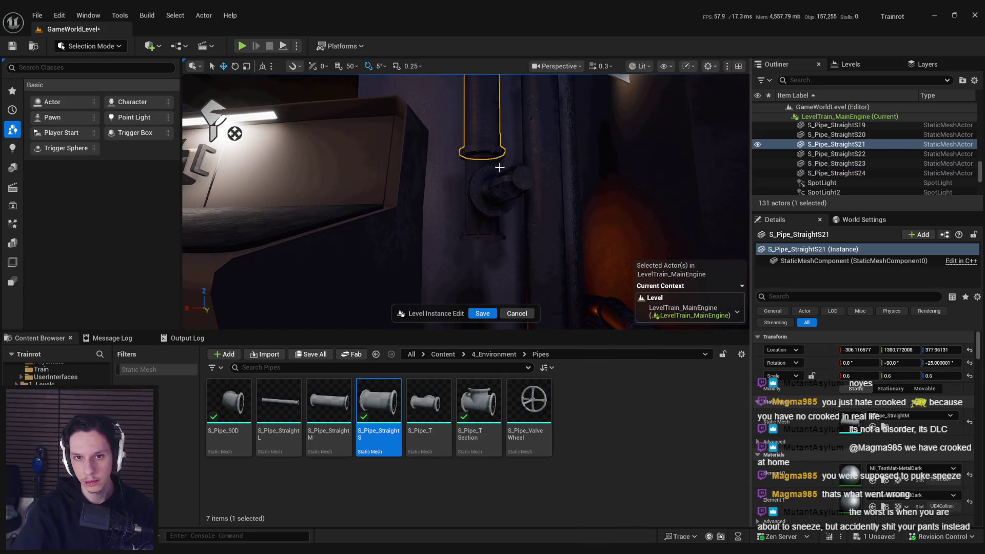
# - Place a copy of the upper pipe, S_Pipe_StraightS25, below the T-valve
pyautogui.scroll(-5, 500, 168)
pyautogui.moveTo(470, 146)
pyautogui.keyDown('alt'); pyautogui.mouseDown()
pyautogui.moveTo(470, 267)
pyautogui.moveTo(484, 271)
pyautogui.moveTo(462, 228)
pyautogui.mouseUp(); pyautogui.keyUp('alt')
pyautogui.scroll(8, 470, 266)
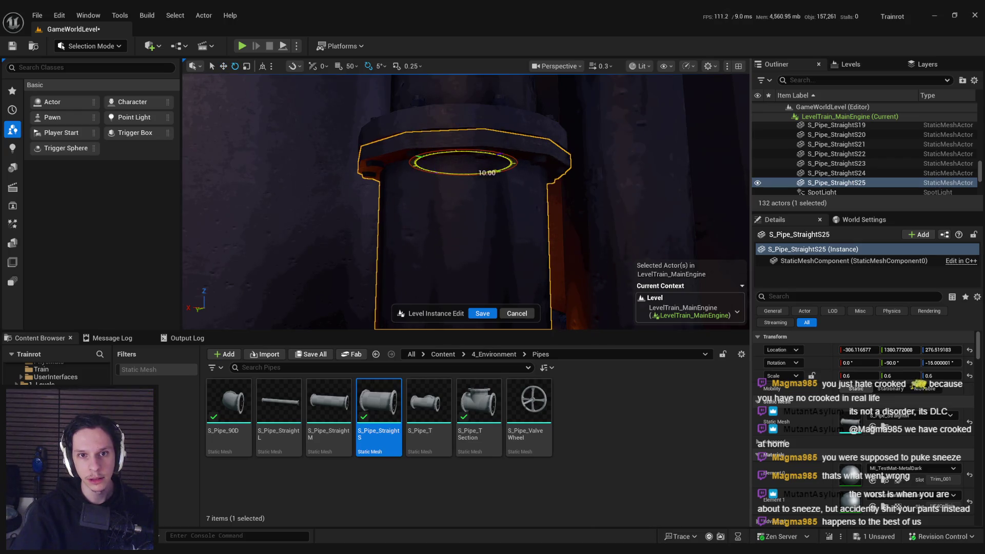
pyautogui.moveTo(463, 204)
pyautogui.keyDown('alt'); pyautogui.mouseDown()
pyautogui.moveTo(442, 200)
pyautogui.moveTo(426, 226)
pyautogui.mouseUp(); pyautogui.keyUp('alt')
pyautogui.press('f')
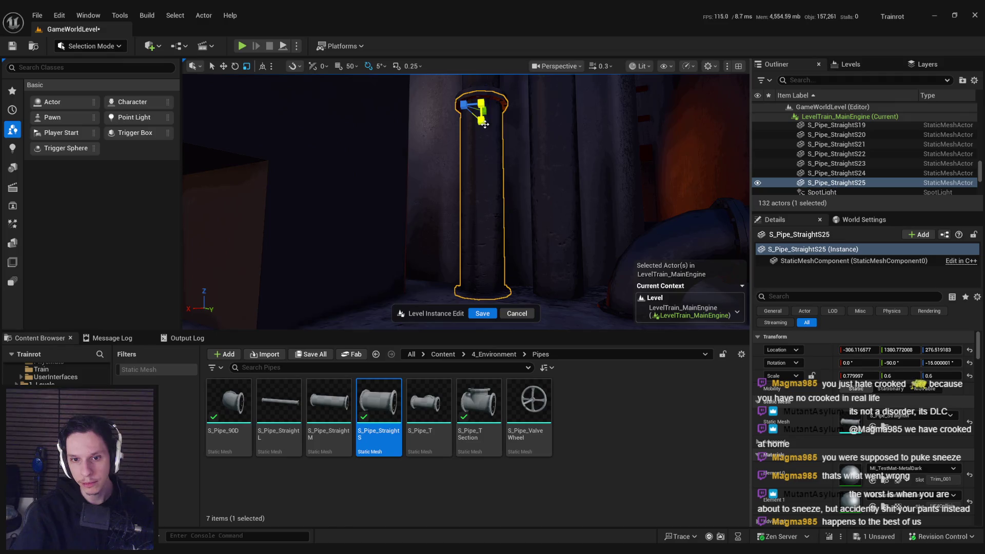
pyautogui.scroll(2, 837, 154)
# - Select S_Pipe_StraightS19 from the Outliner and set its X scale to 0.593
pyautogui.doubleClick(837, 163)
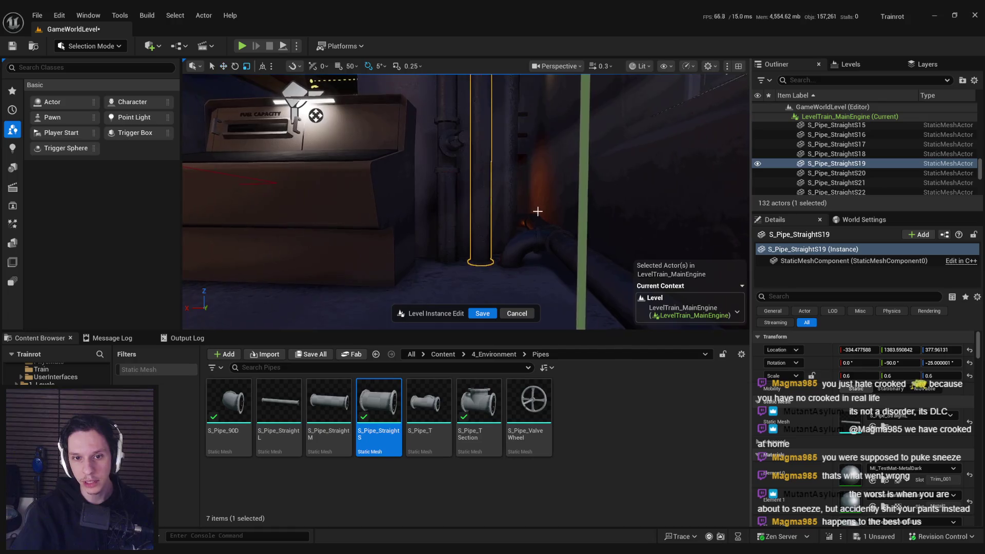
pyautogui.press('r')
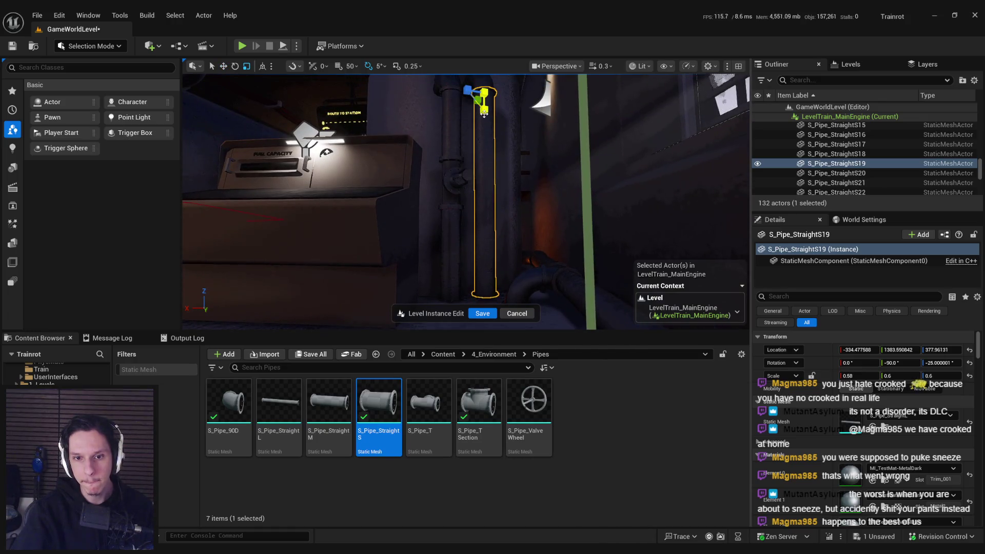
pyautogui.moveTo(484, 115)
pyautogui.mouseDown()
pyautogui.moveTo(484, 82)
pyautogui.moveTo(484, 91)
pyautogui.mouseUp()
pyautogui.click(855, 376)
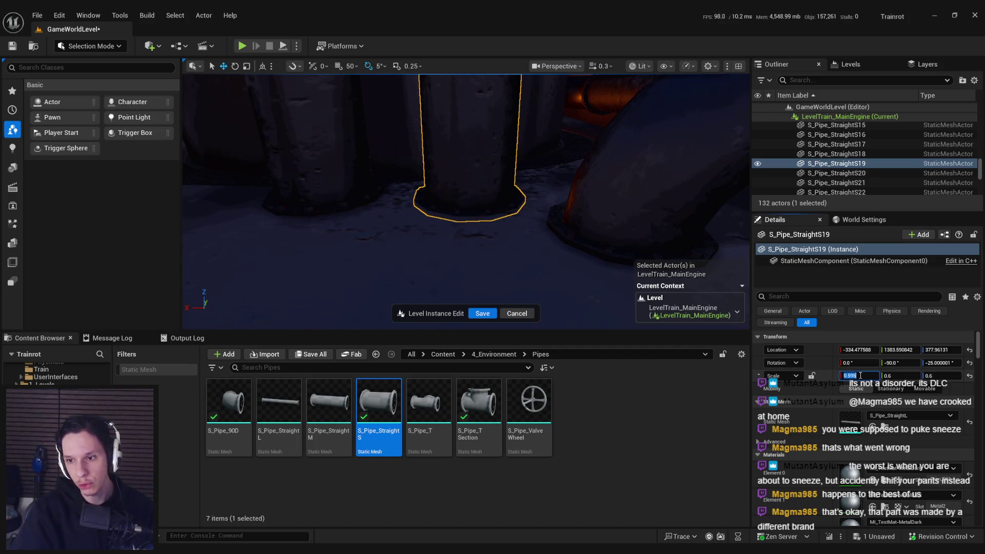
pyautogui.moveTo(507, 226)
pyautogui.mouseDown()
pyautogui.moveTo(499, 210)
pyautogui.moveTo(496, 296)
pyautogui.mouseUp()
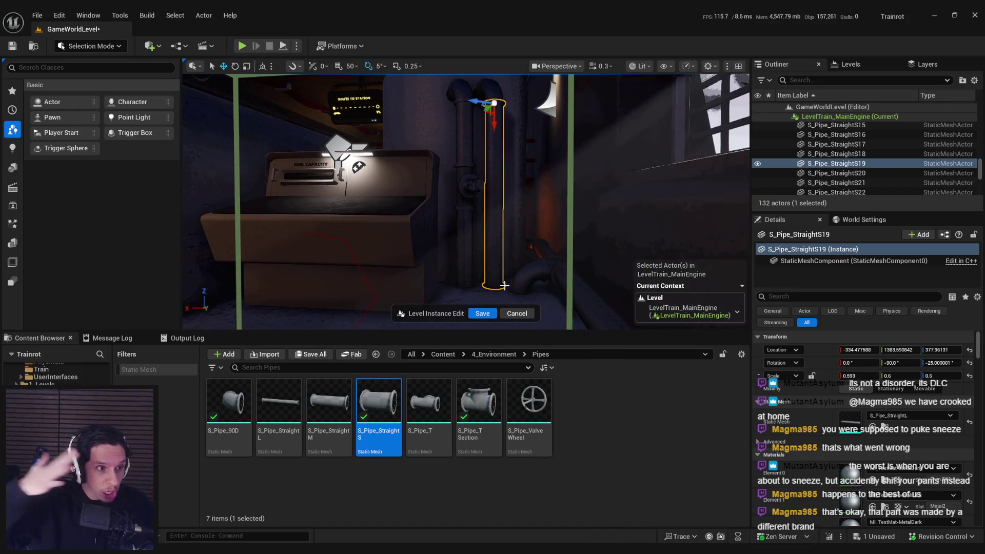
pyautogui.moveTo(305, 136); pyautogui.dragTo(305, 105)
pyautogui.click(466, 211)
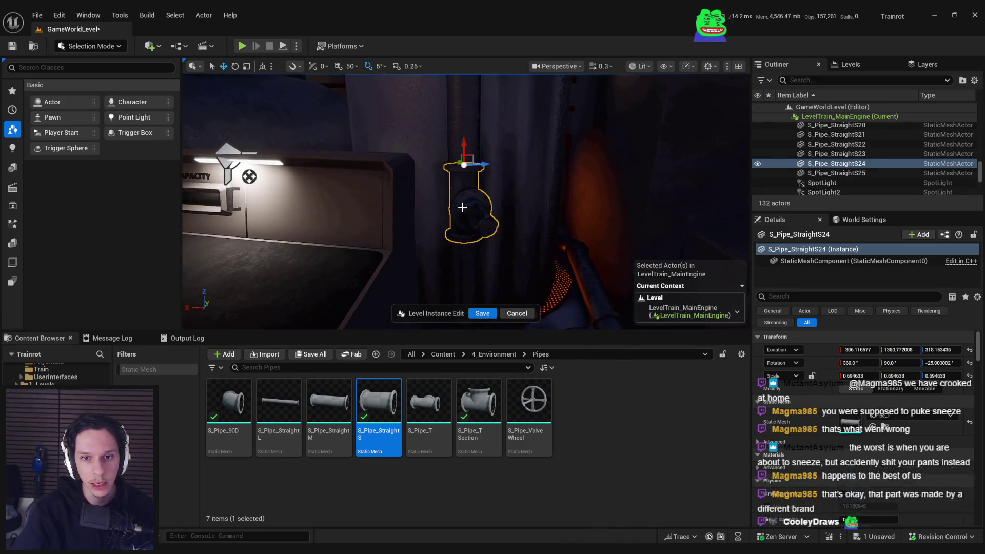
# - Duplicate the T-valve and turn the copy into an S_Pipe_ValveWheel piece
pyautogui.press('f')
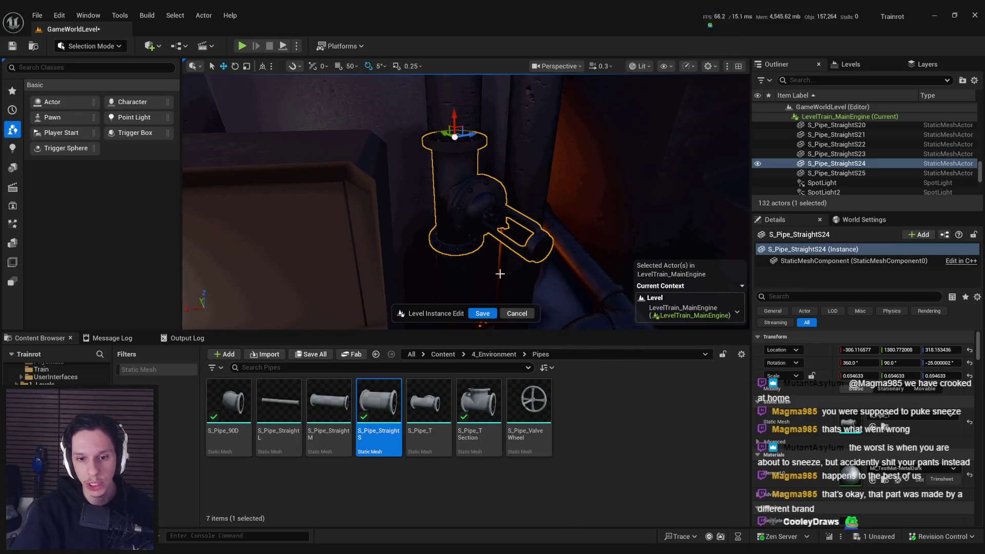
pyautogui.hotkey('ctrl', 'd')
pyautogui.click(529, 406)
pyautogui.click(873, 427)
# - Move the valve wheel onto the T-valve's side outlet and lower it to sit flush
pyautogui.moveTo(524, 203); pyautogui.dragTo(476, 164)
pyautogui.moveTo(232, 179)
pyautogui.mouseDown()
pyautogui.moveTo(220, 169)
pyautogui.moveTo(220, 247)
pyautogui.moveTo(264, 121)
pyautogui.moveTo(253, 137)
pyautogui.moveTo(456, 94)
pyautogui.mouseUp()
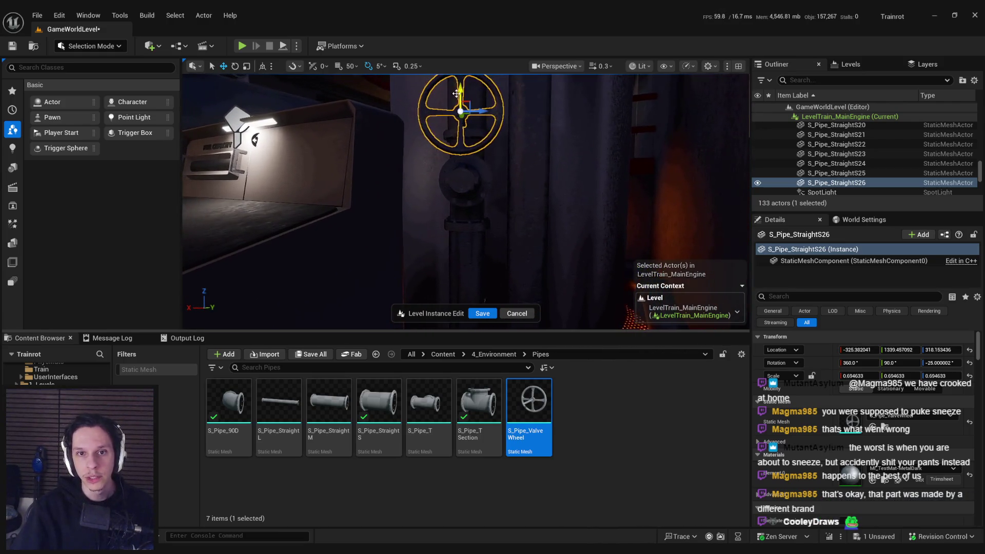
pyautogui.moveTo(459, 144); pyautogui.dragTo(492, 112)
pyautogui.press('f')
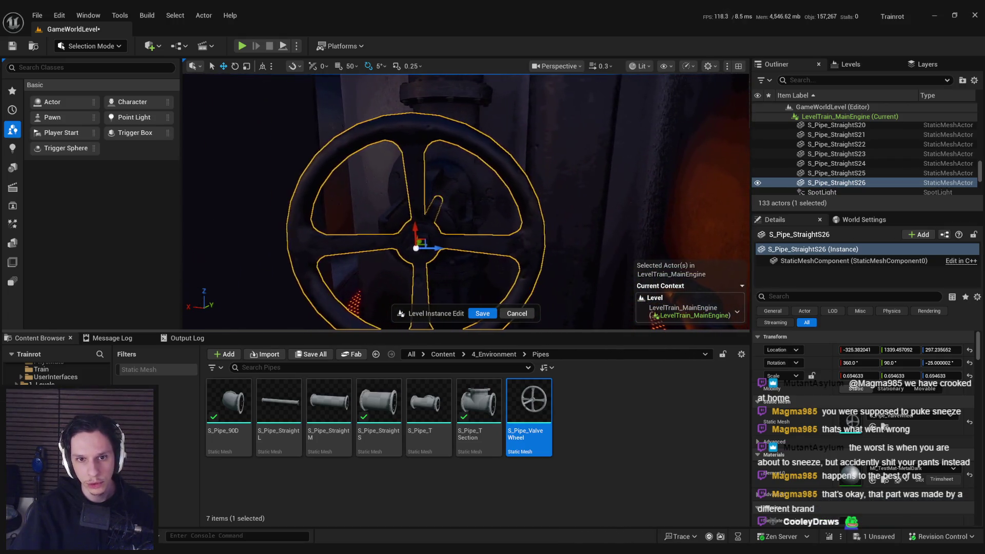
pyautogui.moveTo(447, 186); pyautogui.dragTo(449, 187)
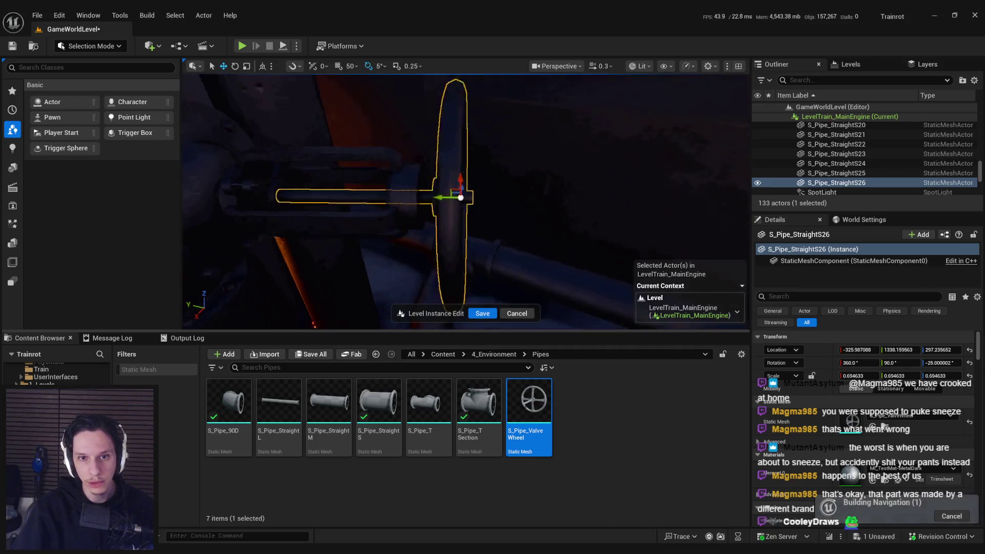
pyautogui.scroll(3, 451, 187)
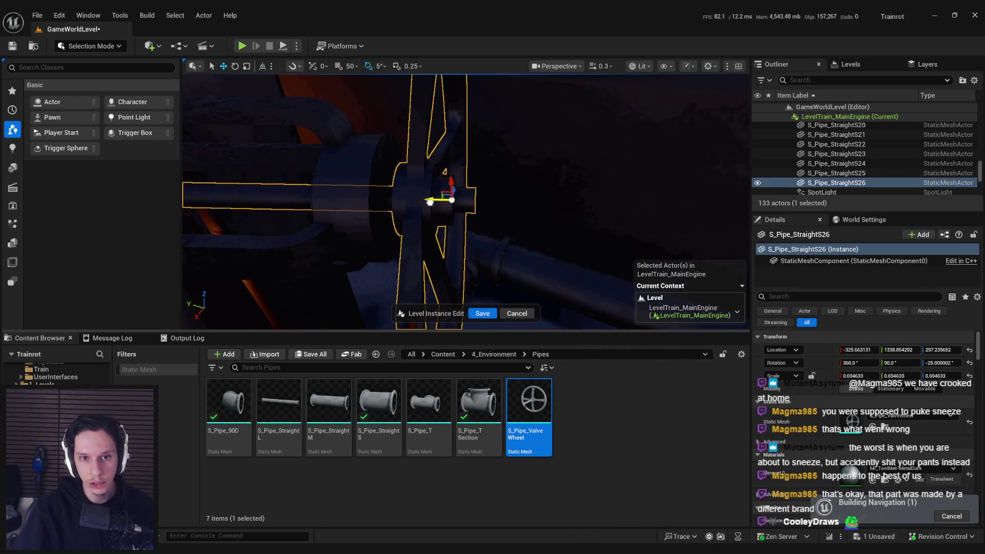
pyautogui.moveTo(429, 202); pyautogui.dragTo(603, 210)
pyautogui.scroll(-2, 861, 456)
pyautogui.scroll(1, 860, 456)
pyautogui.scroll(3, 469, 209)
pyautogui.moveTo(451, 208); pyautogui.dragTo(470, 210)
pyautogui.scroll(-1, 780, 462)
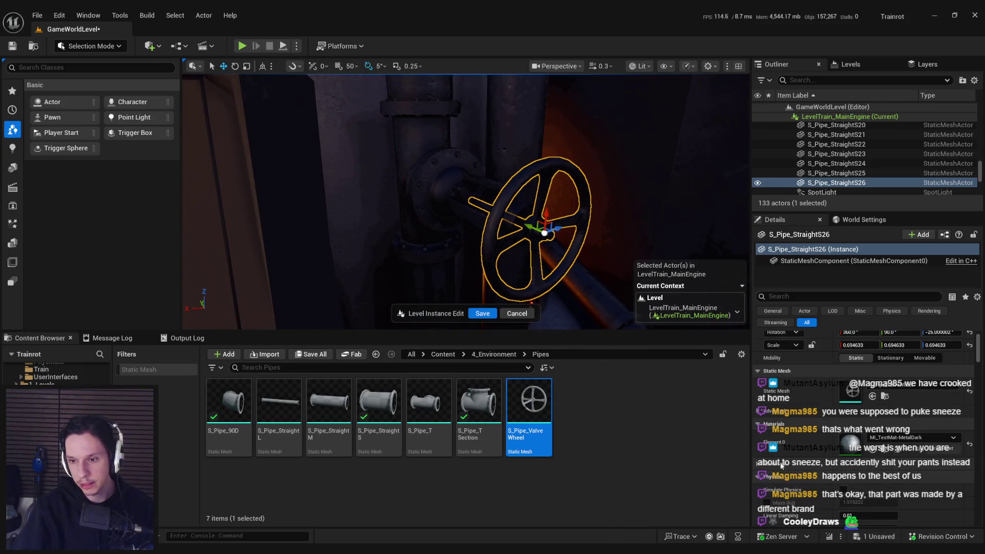
# - Check the T-valve and the pipe above it, save the level, and reselect the valve wheel
pyautogui.click(459, 196)
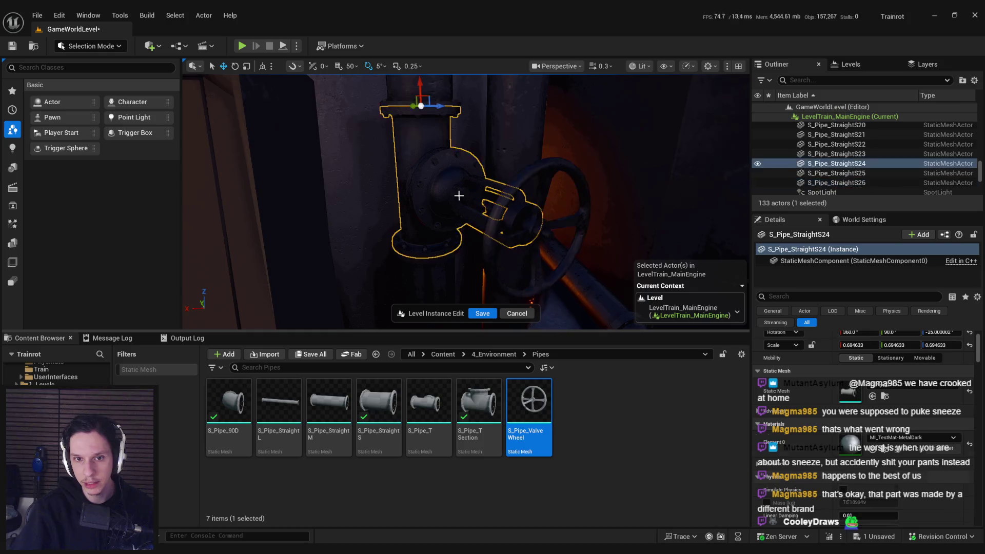
pyautogui.scroll(-3, 466, 209)
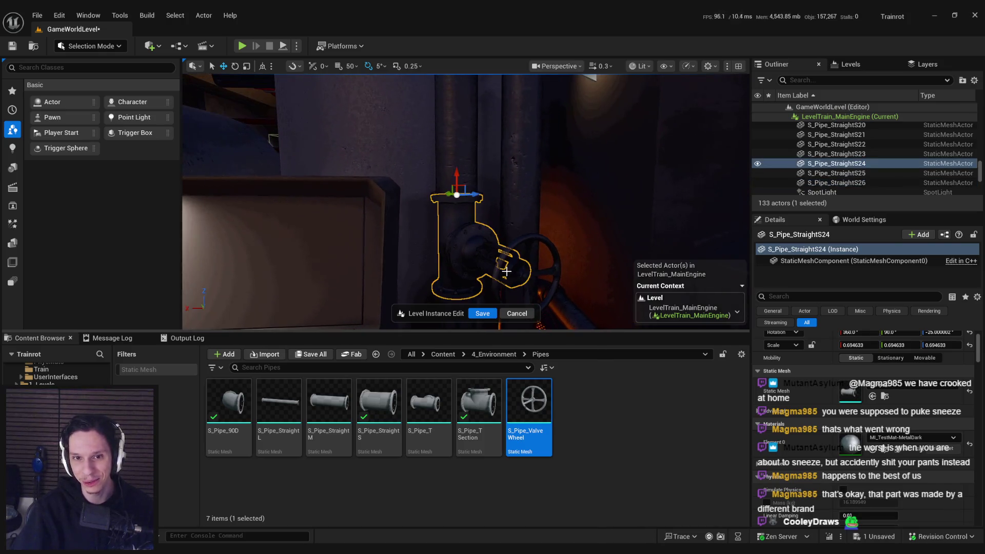
pyautogui.click(459, 174)
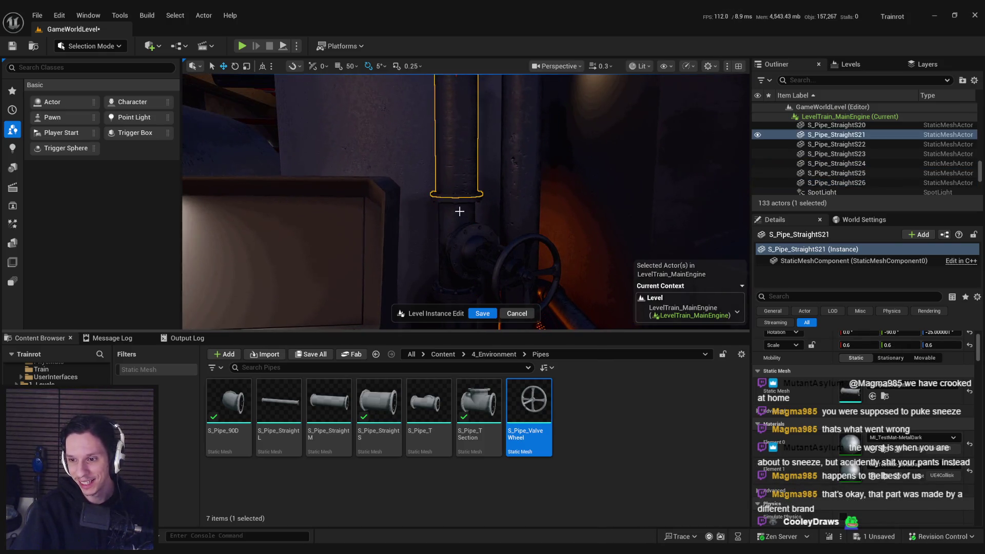
pyautogui.click(460, 241)
pyautogui.press('f')
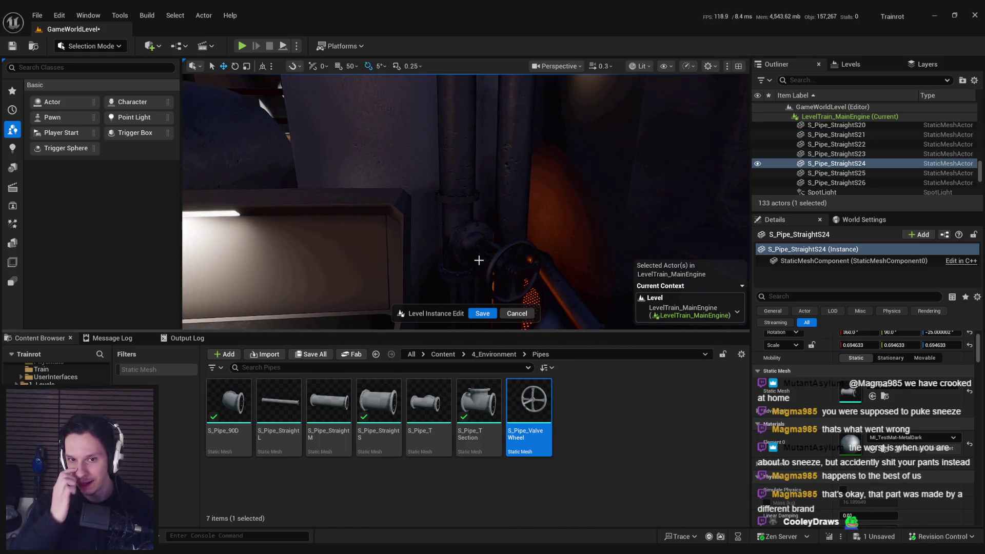
pyautogui.hotkey('ctrl', 's')
pyautogui.moveTo(479, 261)
pyautogui.mouseDown()
pyautogui.moveTo(436, 252)
pyautogui.moveTo(436, 236)
pyautogui.moveTo(492, 214)
pyautogui.mouseUp()
pyautogui.scroll(-3, 436, 241)
pyautogui.scroll(2, 477, 226)
pyautogui.click(505, 210)
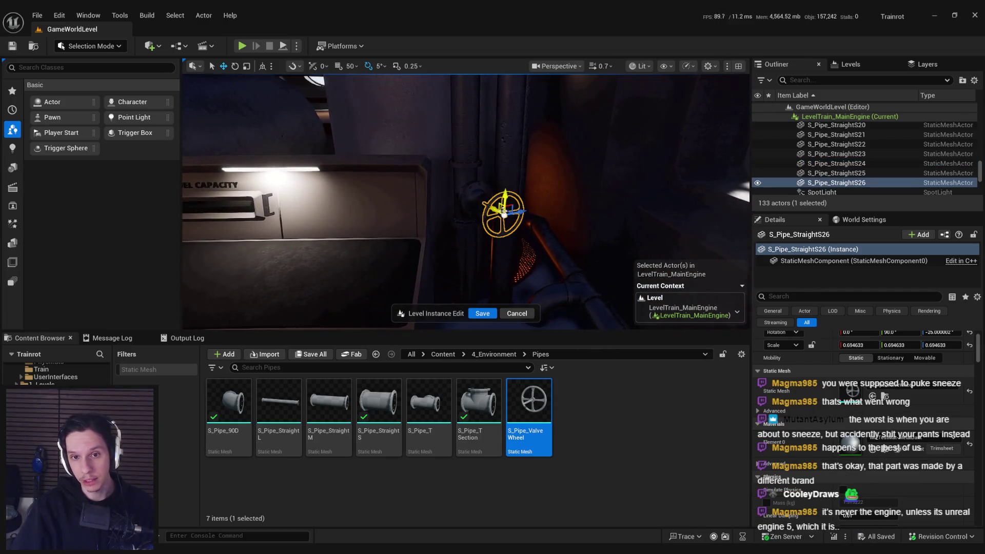
# - Try the RedWPO material on the wheel's Element 0 material slot
pyautogui.click(923, 449)
pyautogui.click(903, 368)
pyautogui.moveTo(642, 288); pyautogui.dragTo(613, 294)
pyautogui.click(918, 443)
pyautogui.click(919, 443)
pyautogui.click(918, 442)
pyautogui.click(886, 448)
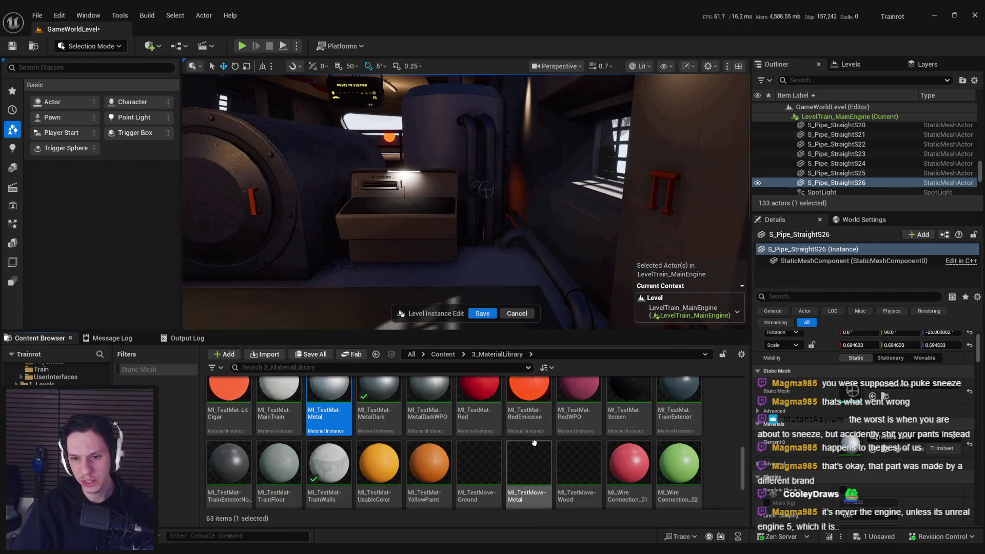
pyautogui.moveTo(579, 410); pyautogui.dragTo(849, 446)
# - Swap the wheel from the red test material to the green MI_WireConnection_02
pyautogui.scroll(10, 574, 260)
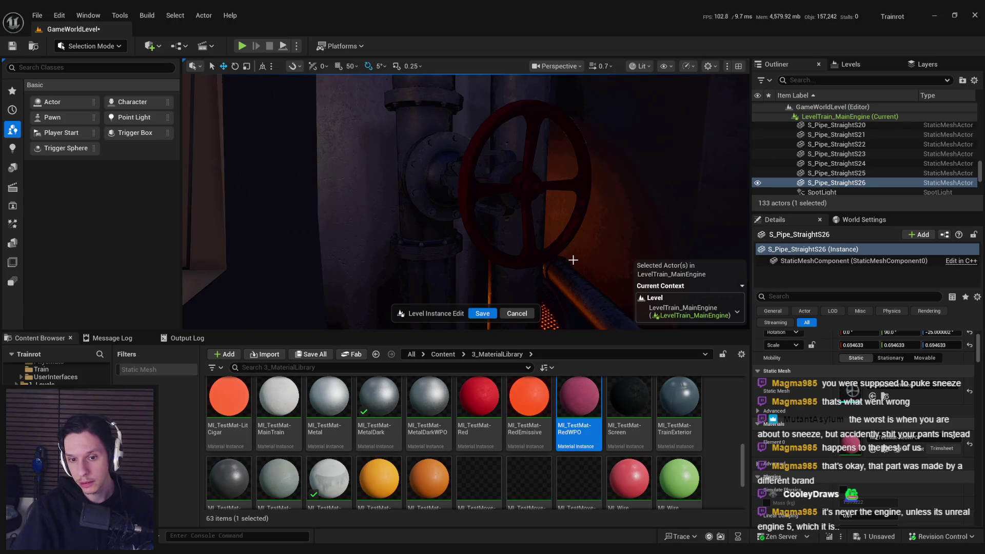
pyautogui.scroll(-10, 571, 260)
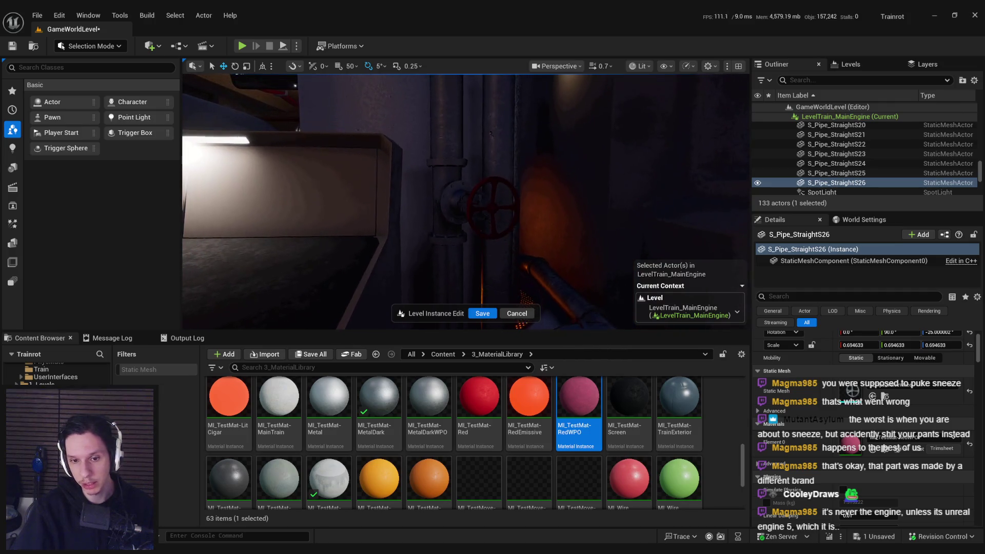
pyautogui.moveTo(479, 400); pyautogui.dragTo(856, 451)
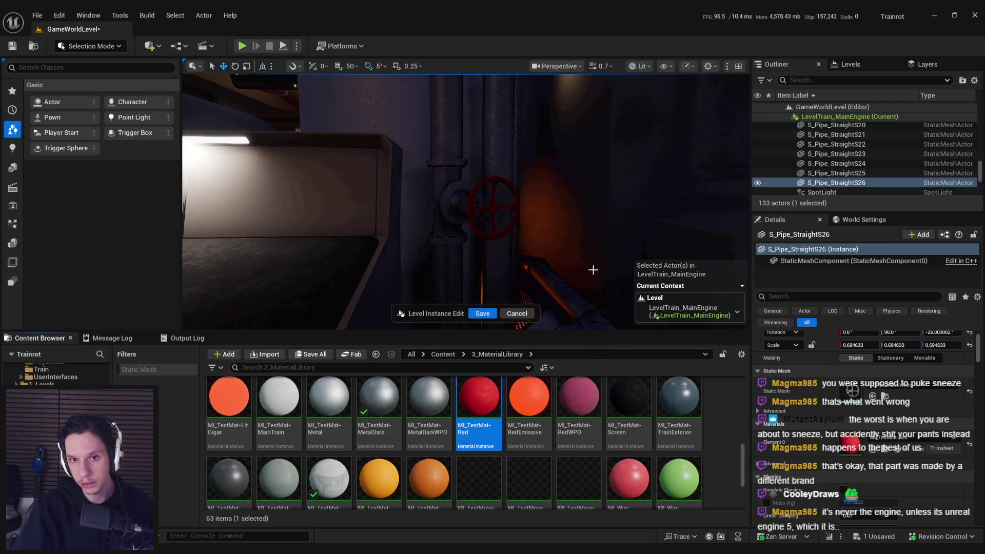
pyautogui.scroll(-10, 590, 265)
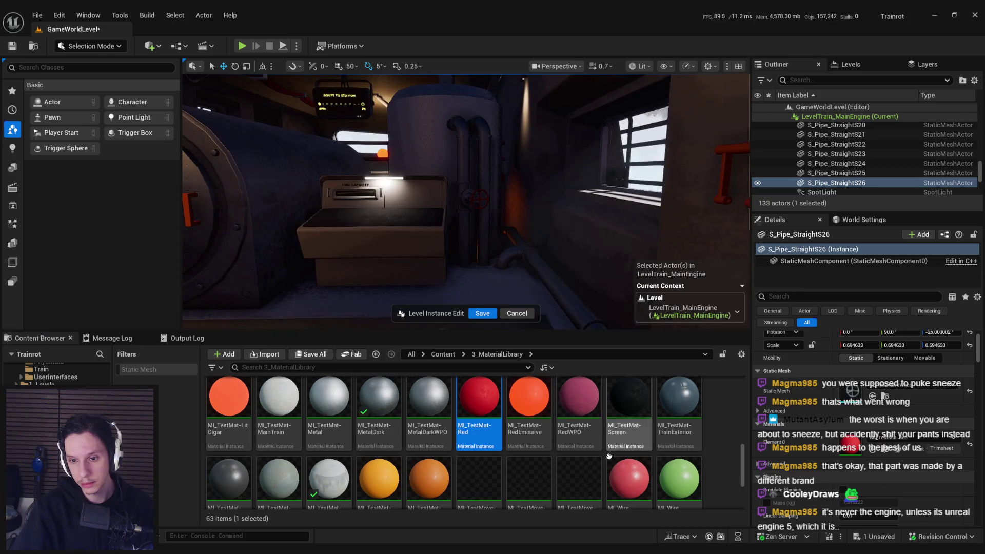
pyautogui.moveTo(629, 477); pyautogui.dragTo(853, 450)
pyautogui.moveTo(691, 493); pyautogui.dragTo(853, 449)
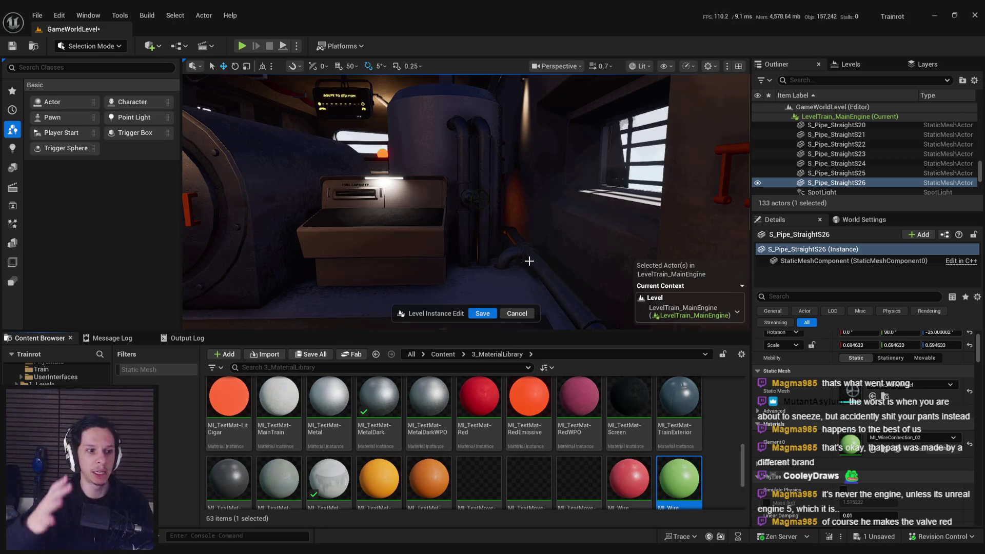
# - Test cyan MI_WireConnection_03 and purple MI_WireConnection_04 on the wheel, undoing the change
pyautogui.scroll(-2, 513, 438)
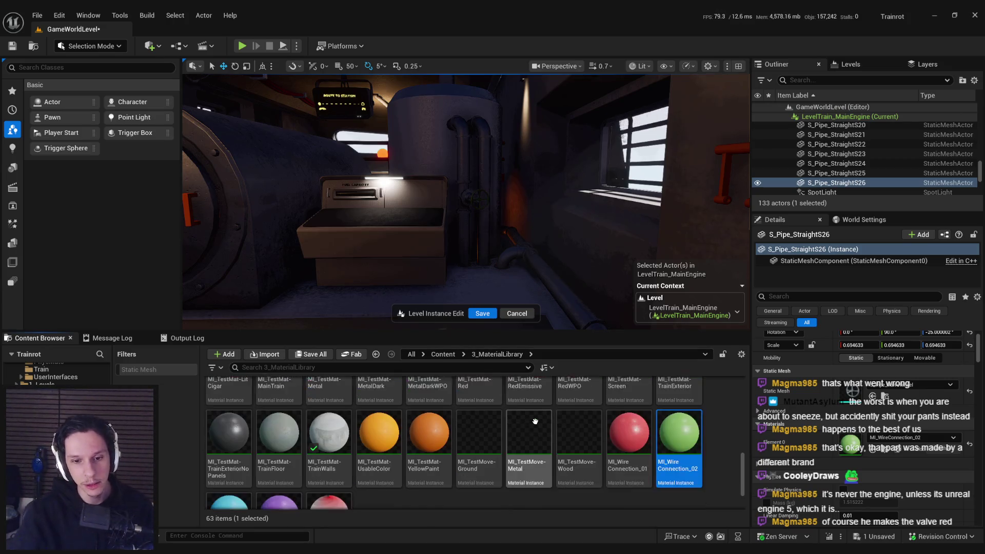
pyautogui.moveTo(238, 448); pyautogui.dragTo(860, 435)
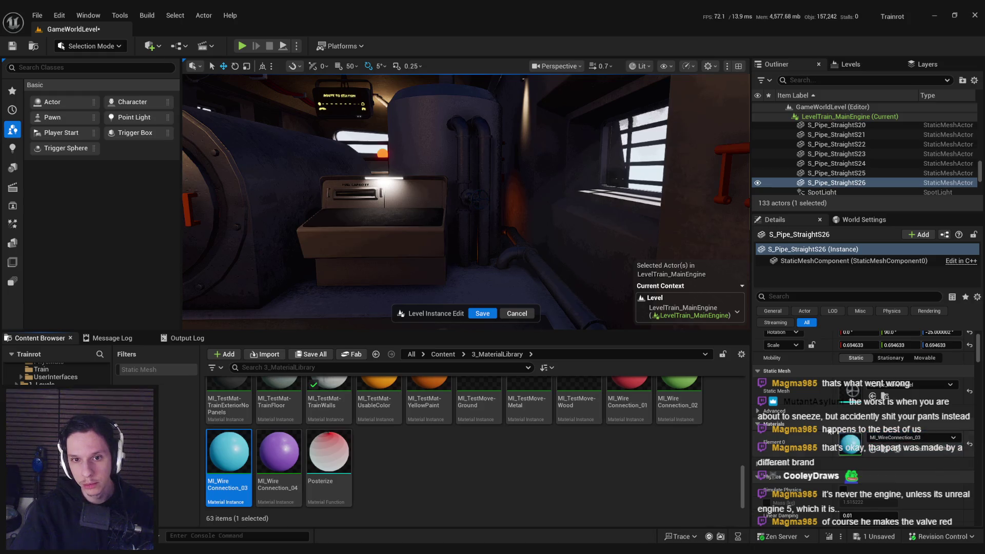
pyautogui.hotkey('ctrl', 'z')
pyautogui.press('f')
pyautogui.moveTo(279, 452)
pyautogui.mouseDown()
pyautogui.moveTo(881, 462)
pyautogui.moveTo(872, 442)
pyautogui.mouseUp()
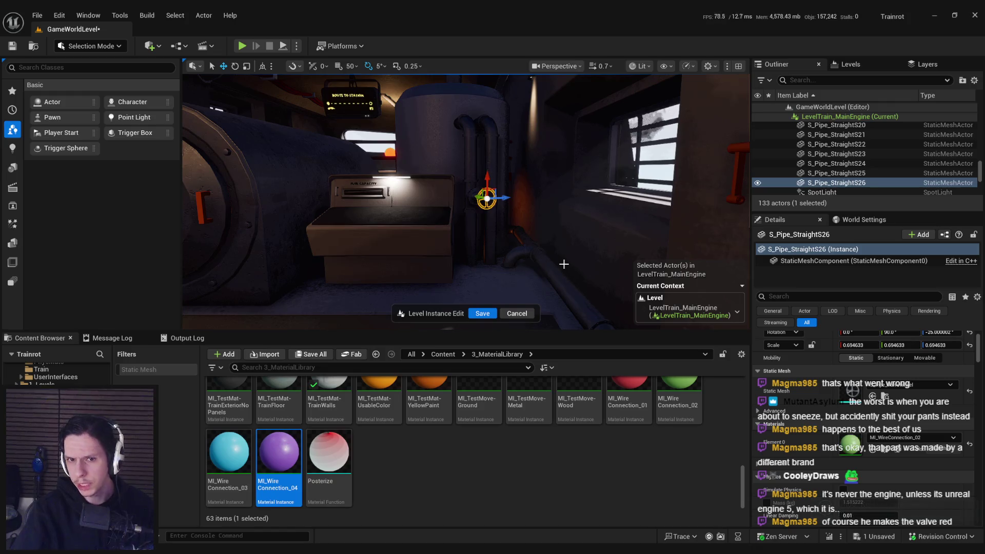
# - Save the level instance edits and start a first-person play-test
pyautogui.click(481, 314)
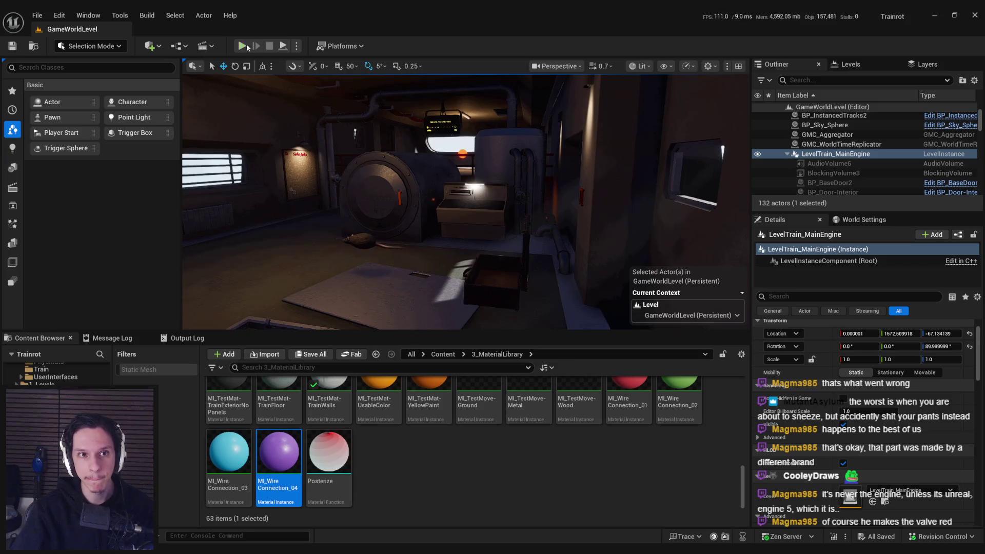
pyautogui.click(243, 46)
pyautogui.press('F11')
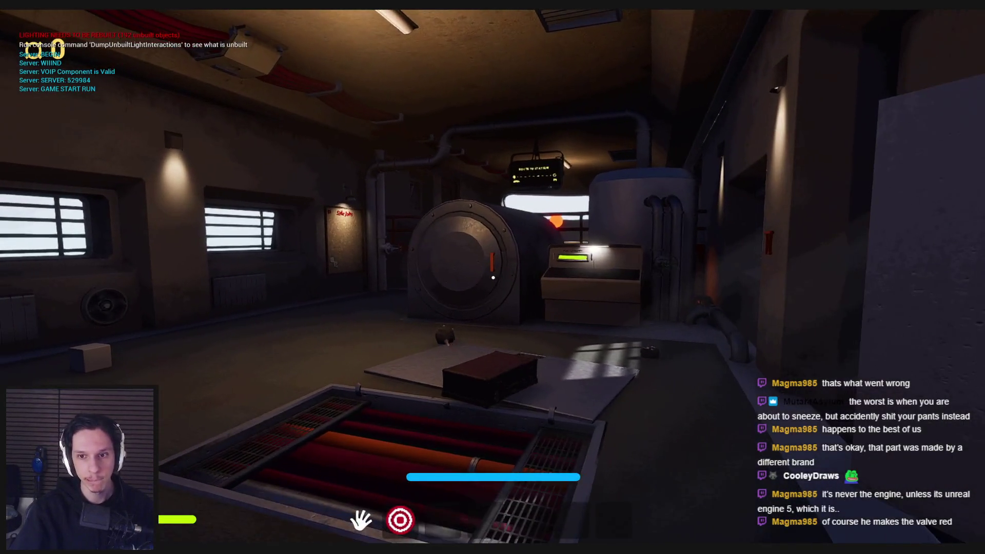
# - Walk through the engine room past the valve and machine, then stop the session
pyautogui.press('w')
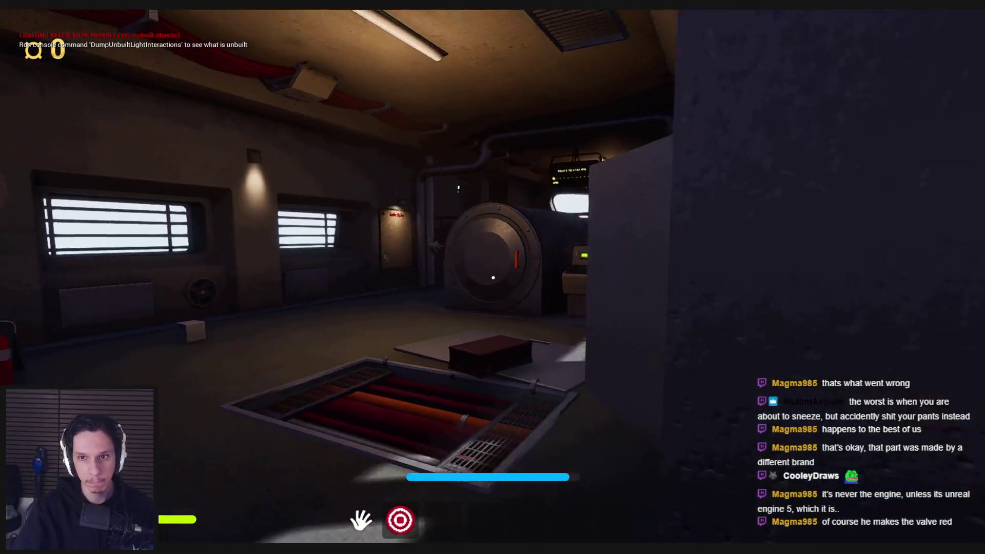
pyautogui.press('w')
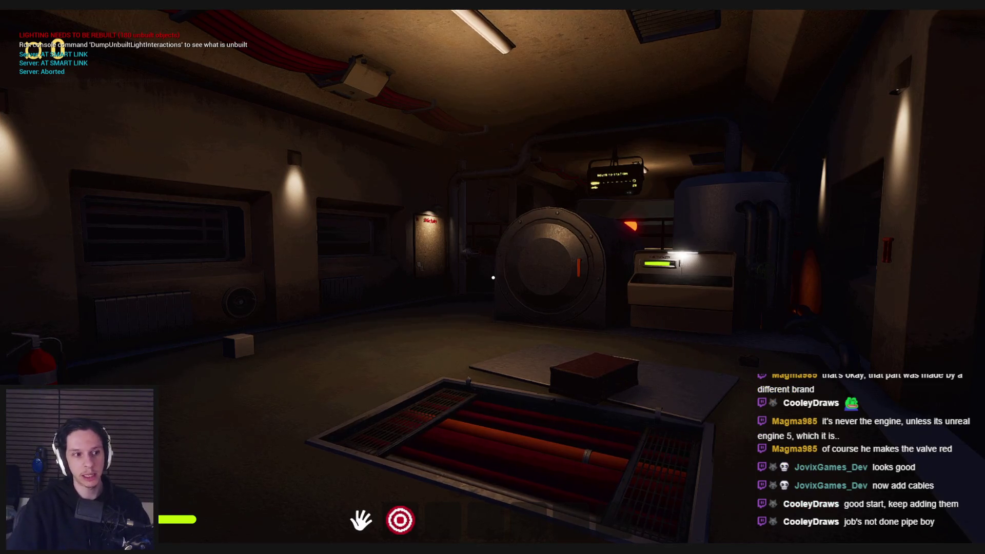
pyautogui.hotkey('shift', 'w')
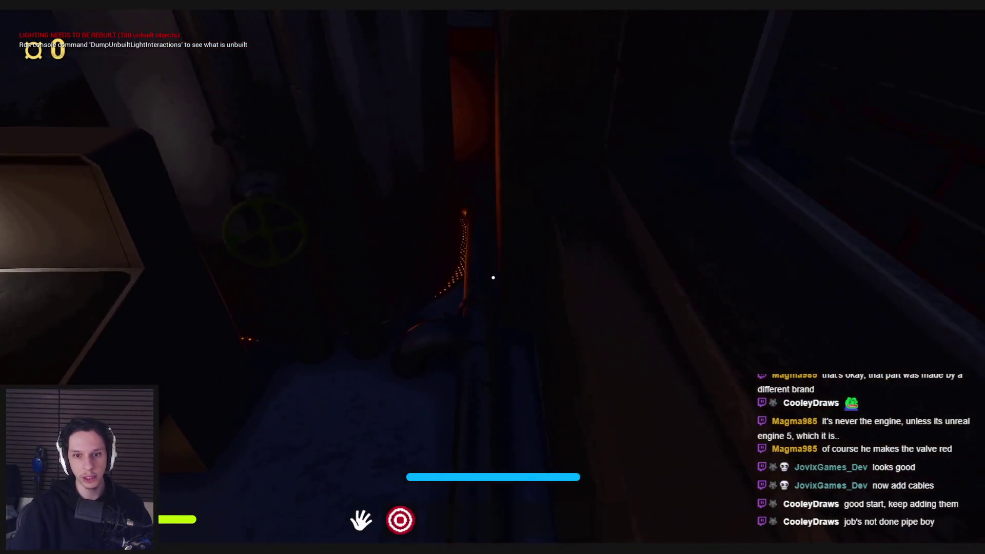
pyautogui.press('w')
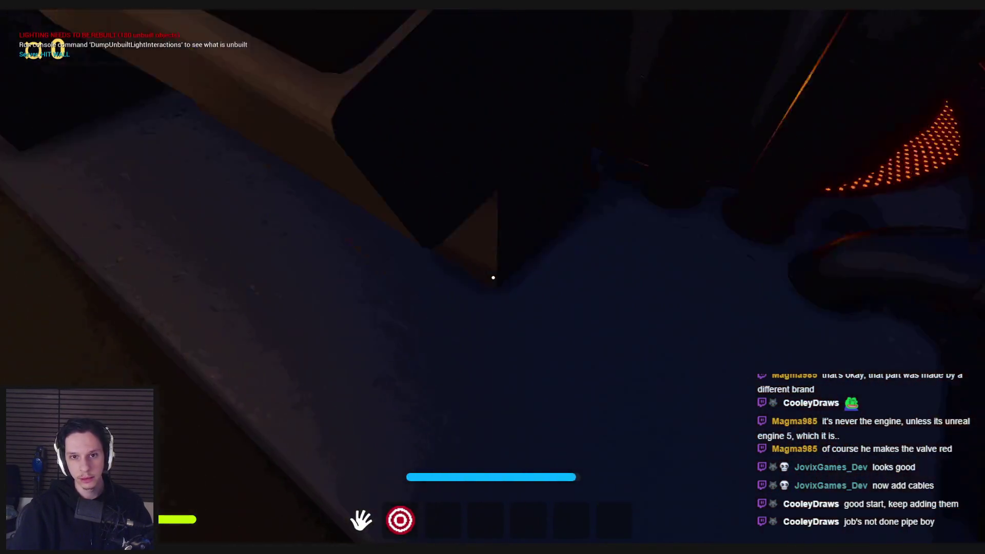
pyautogui.click(492, 277)
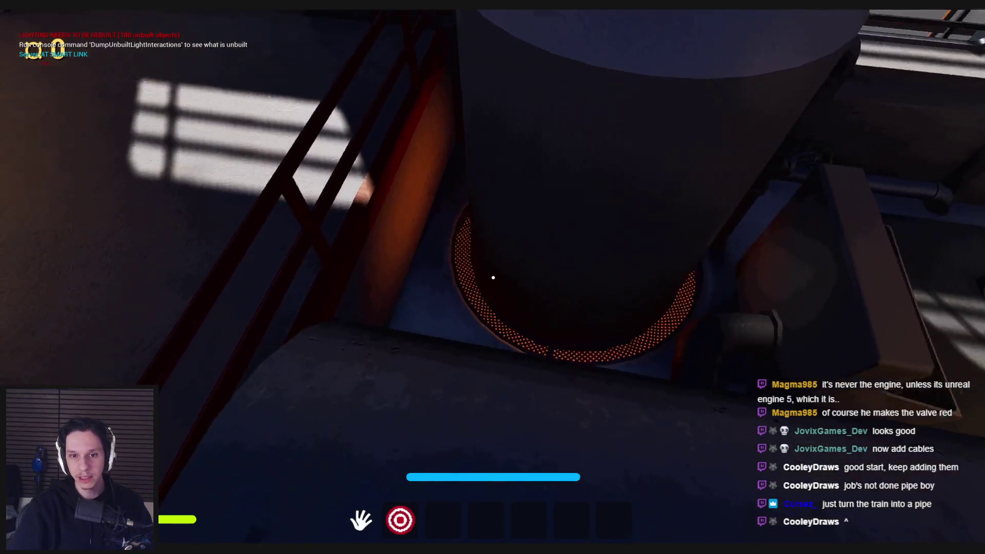
pyautogui.press('Escape')
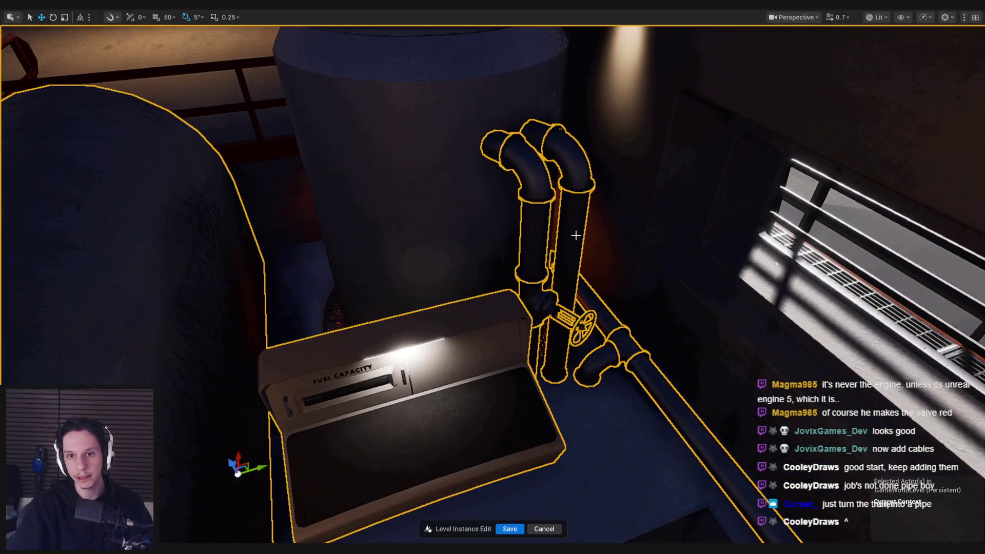
# - Select the vertical pipe by the tank and rotate the new pieces toward the railing
pyautogui.click(576, 226)
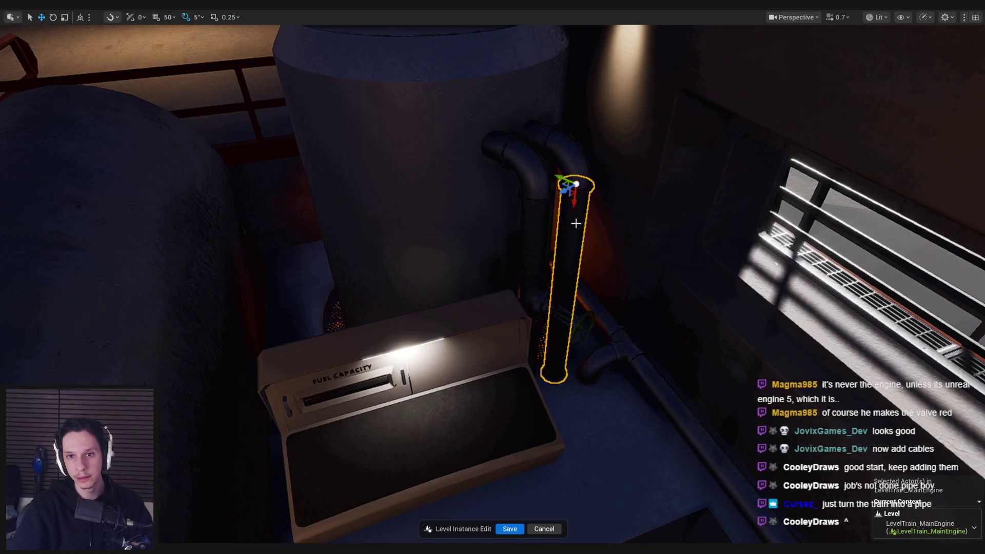
pyautogui.moveTo(548, 135)
pyautogui.mouseDown()
pyautogui.moveTo(642, 195)
pyautogui.moveTo(612, 211)
pyautogui.mouseUp()
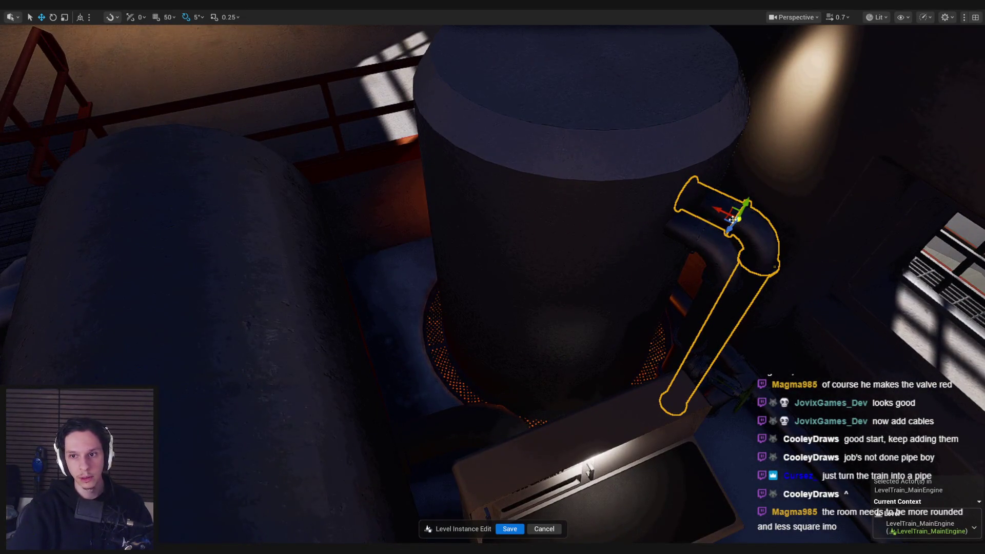
pyautogui.moveTo(728, 220)
pyautogui.mouseDown()
pyautogui.moveTo(646, 287)
pyautogui.moveTo(580, 390)
pyautogui.mouseUp()
pyautogui.press('e')
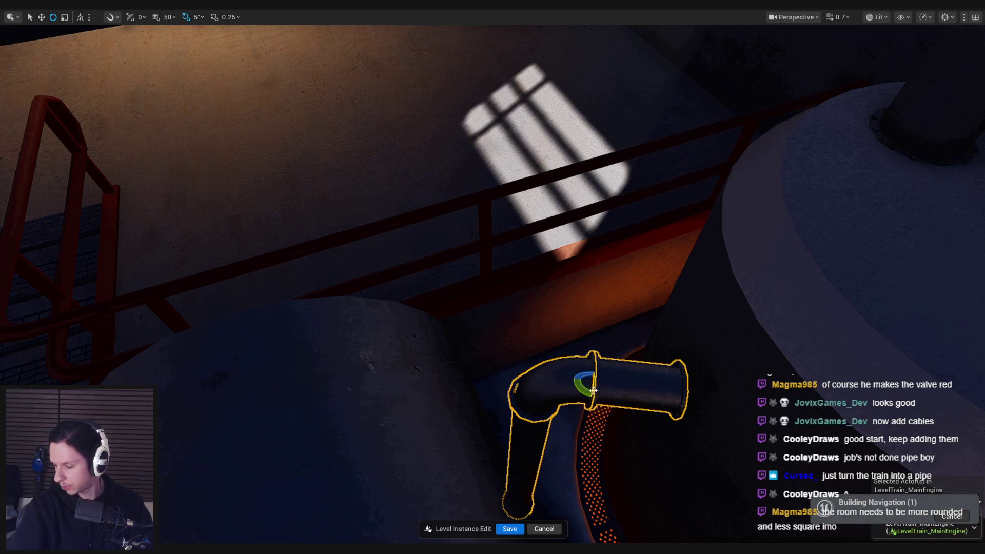
pyautogui.press('w')
pyautogui.moveTo(576, 334); pyautogui.dragTo(588, 154)
pyautogui.press('F11')
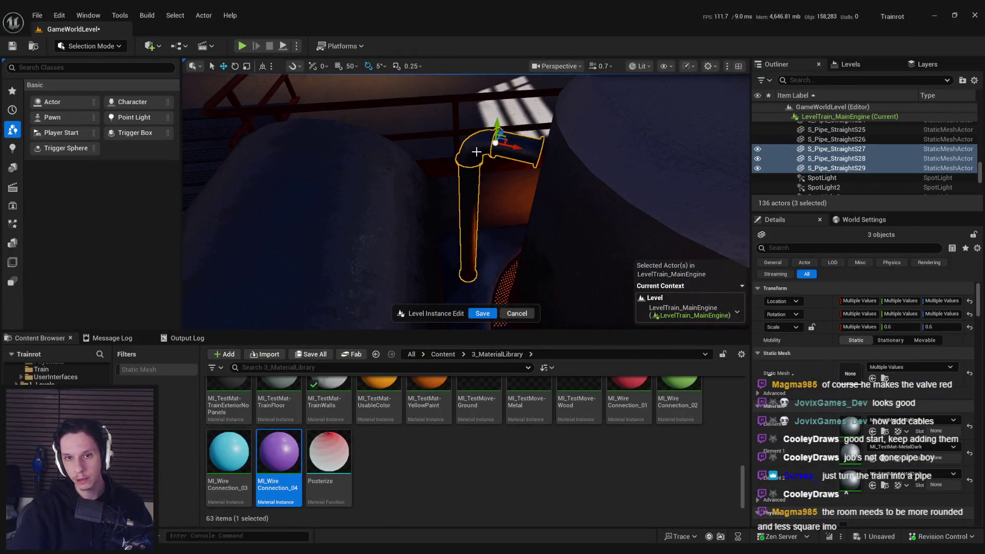
# - Reset the pipes to 1.0 scale and nudge vertical pipe S_Pipe_StraightS27 into position
pyautogui.press('Escape')
pyautogui.moveTo(579, 199); pyautogui.dragTo(531, 207)
pyautogui.click(579, 198)
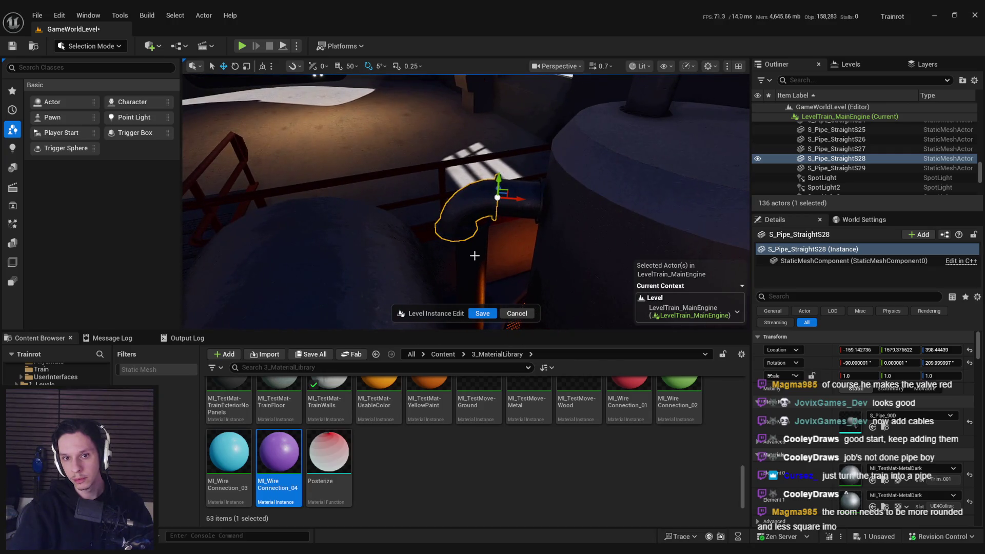
pyautogui.click(474, 256)
pyautogui.moveTo(474, 255)
pyautogui.mouseDown()
pyautogui.moveTo(435, 161)
pyautogui.moveTo(506, 156)
pyautogui.moveTo(470, 185)
pyautogui.moveTo(478, 180)
pyautogui.moveTo(506, 228)
pyautogui.mouseUp()
pyautogui.moveTo(482, 197)
pyautogui.mouseDown()
pyautogui.moveTo(500, 177)
pyautogui.moveTo(469, 196)
pyautogui.mouseUp()
# - Realign elbow S_Pipe_StraightS28 with the vertical pipe, undoing bad rotations and restoring S_Pipe_StraightS29
pyautogui.keyDown('ctrl'); pyautogui.click(507, 173); pyautogui.keyUp('ctrl')
pyautogui.click(463, 222)
pyautogui.keyDown('ctrl'); pyautogui.click(456, 261); pyautogui.keyUp('ctrl')
pyautogui.moveTo(457, 261); pyautogui.dragTo(405, 200)
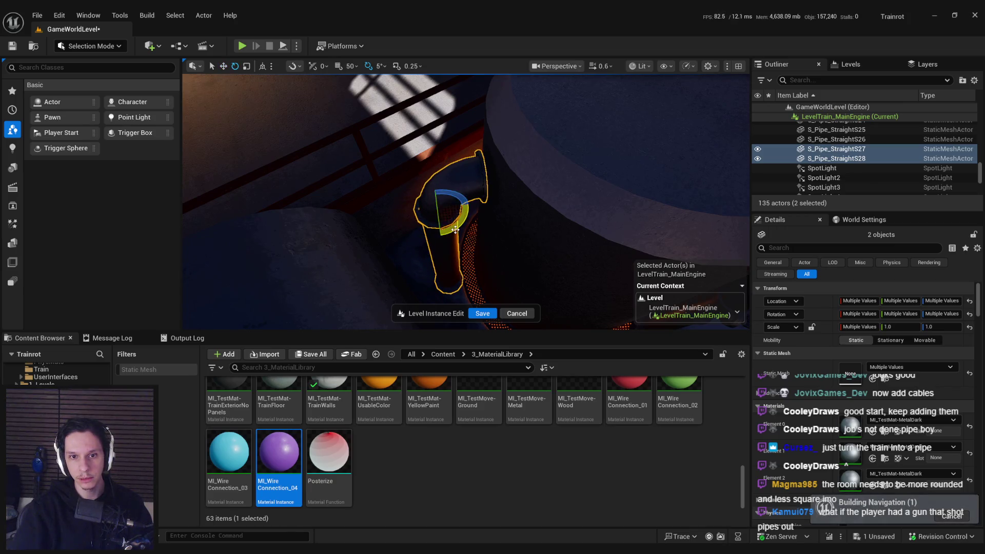
pyautogui.moveTo(450, 201); pyautogui.dragTo(466, 233)
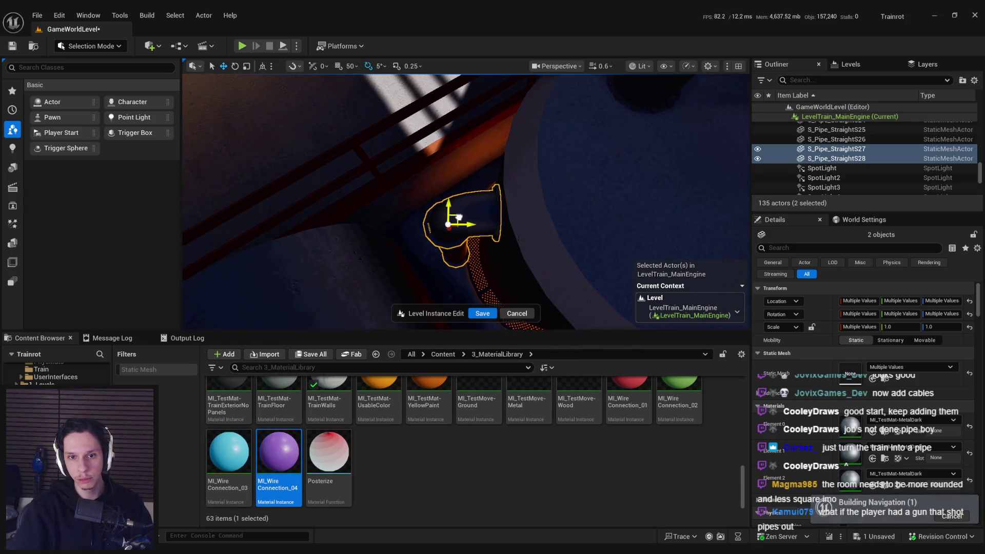
pyautogui.hotkey('ctrl', 'z')
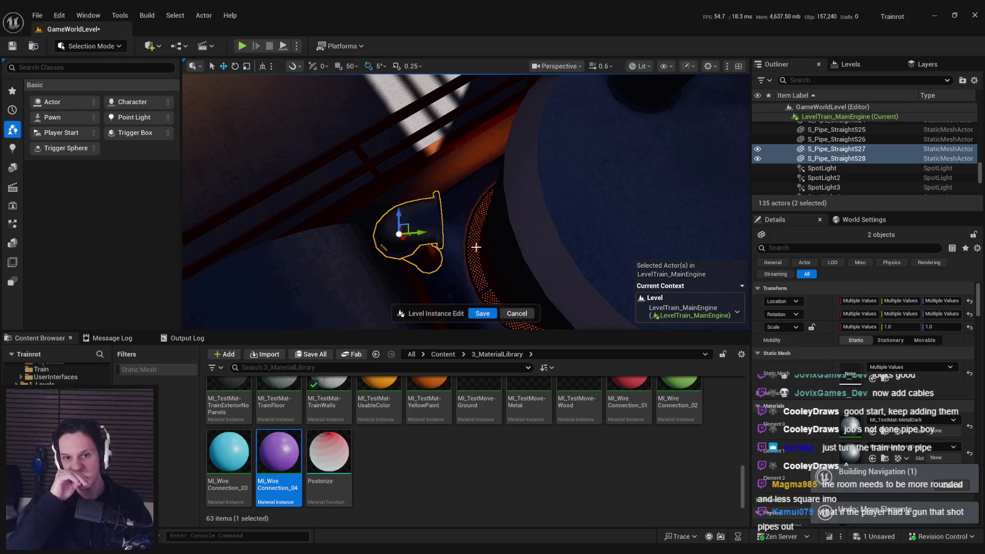
pyautogui.hotkey('ctrl', 'z')
pyautogui.hotkey('ctrl', 'z')
pyautogui.press('r')
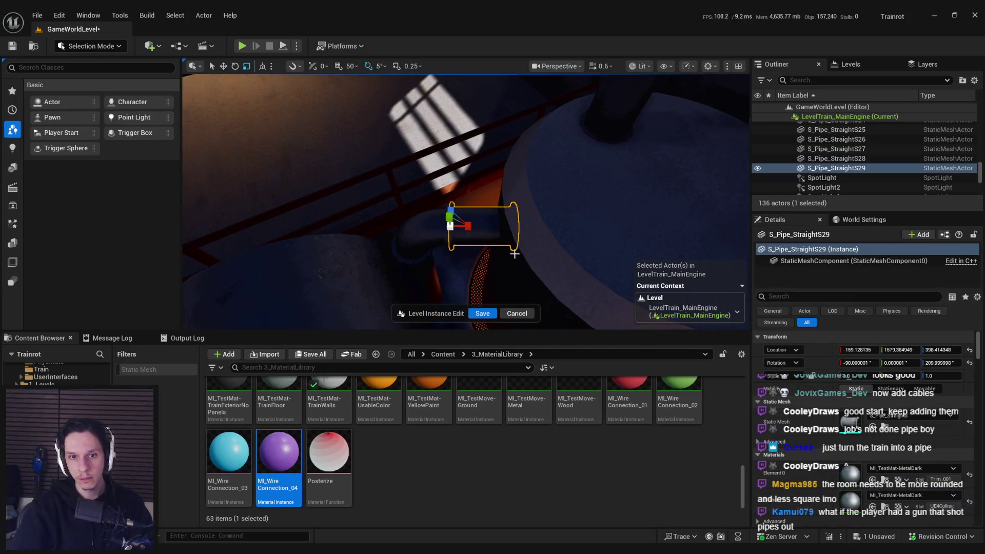
pyautogui.hotkey('ctrl', 'z')
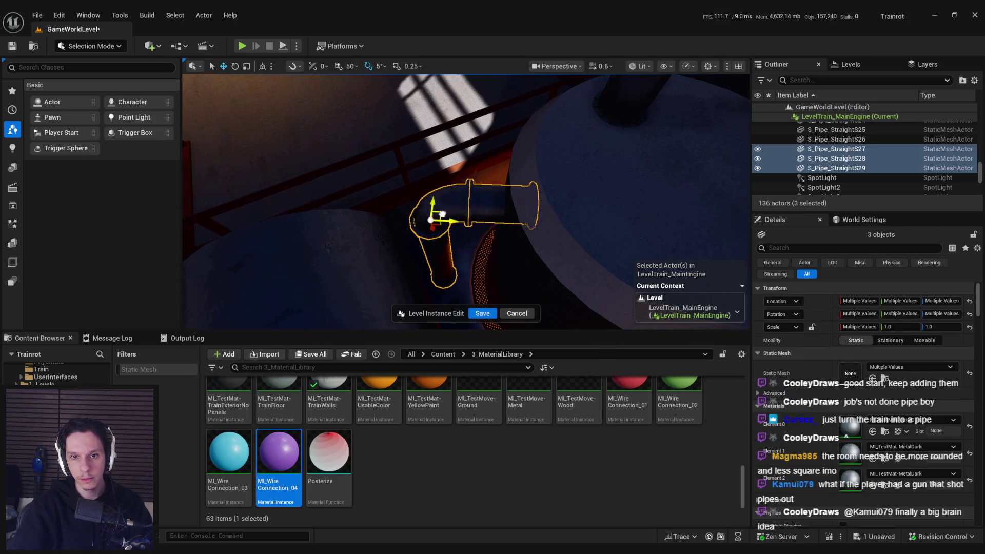
# - Inspect the realigned three-piece branch and select the earlier pipe run
pyautogui.moveTo(444, 214)
pyautogui.mouseDown()
pyautogui.moveTo(464, 189)
pyautogui.moveTo(443, 188)
pyautogui.moveTo(445, 200)
pyautogui.mouseUp()
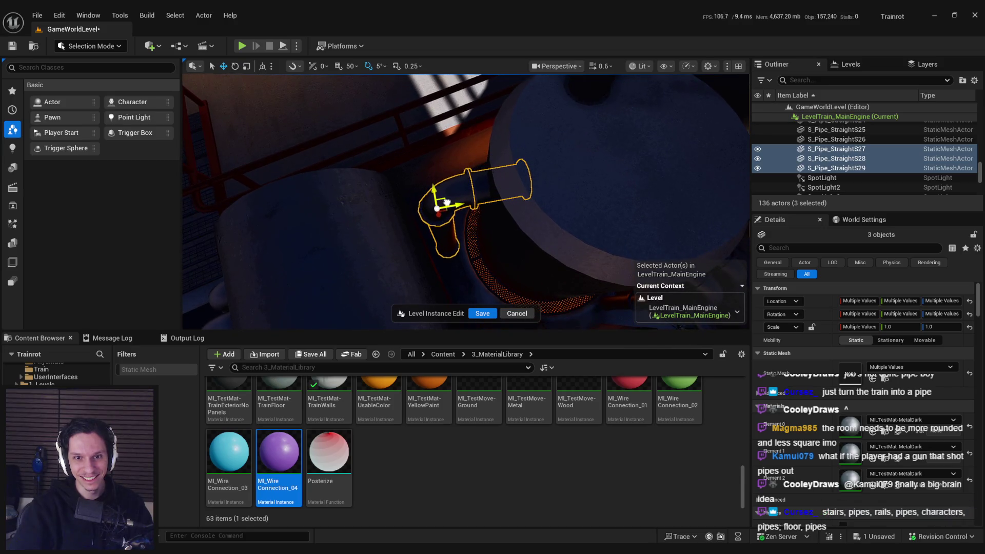
pyautogui.moveTo(447, 204)
pyautogui.mouseDown()
pyautogui.moveTo(486, 250)
pyautogui.moveTo(463, 212)
pyautogui.moveTo(426, 213)
pyautogui.moveTo(451, 212)
pyautogui.mouseUp()
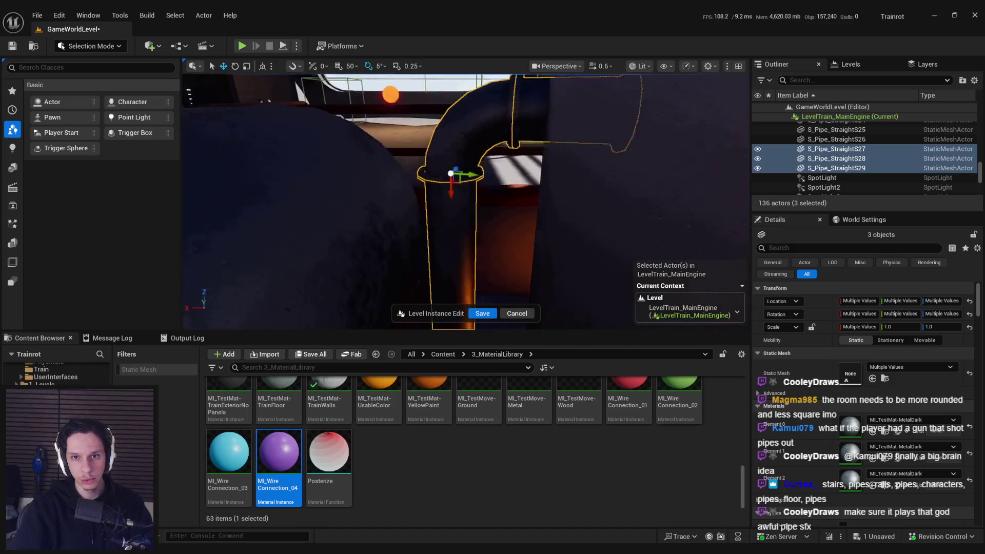
pyautogui.moveTo(457, 170); pyautogui.dragTo(461, 165)
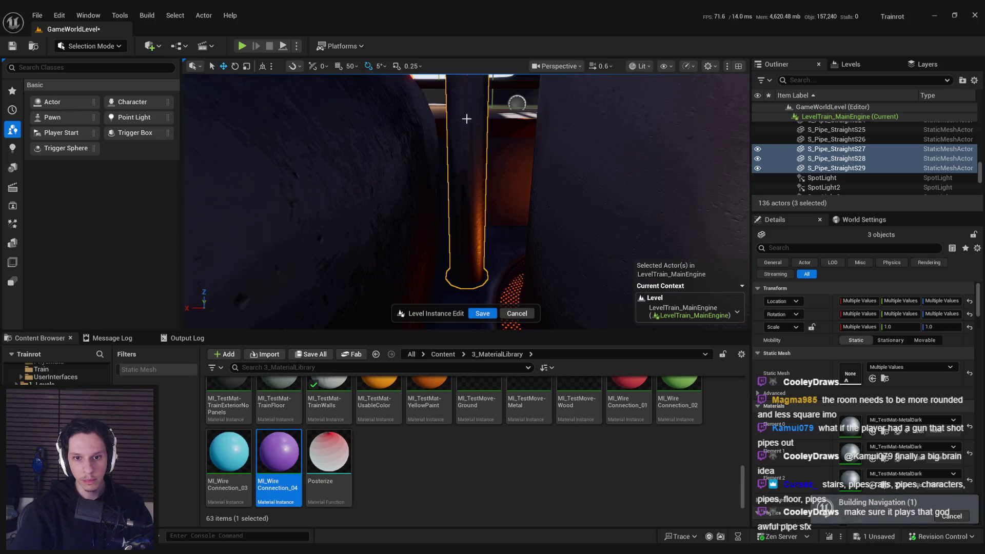
pyautogui.moveTo(462, 195)
pyautogui.mouseDown()
pyautogui.moveTo(429, 205)
pyautogui.moveTo(514, 207)
pyautogui.mouseUp()
pyautogui.click(499, 203)
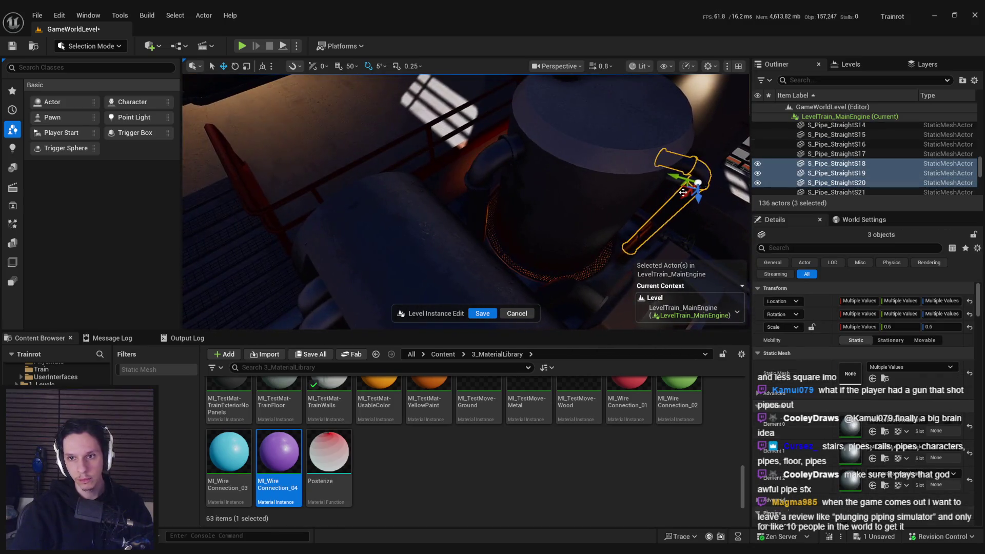
# - Duplicate the three pipe pieces and move the copies to the tank's left side
pyautogui.hotkey('ctrl', 'd')
pyautogui.moveTo(588, 175)
pyautogui.mouseDown()
pyautogui.moveTo(497, 174)
pyautogui.moveTo(523, 168)
pyautogui.moveTo(436, 136)
pyautogui.moveTo(427, 164)
pyautogui.moveTo(483, 176)
pyautogui.moveTo(426, 186)
pyautogui.moveTo(439, 204)
pyautogui.moveTo(446, 195)
pyautogui.moveTo(467, 218)
pyautogui.moveTo(508, 184)
pyautogui.mouseUp()
pyautogui.click(510, 185)
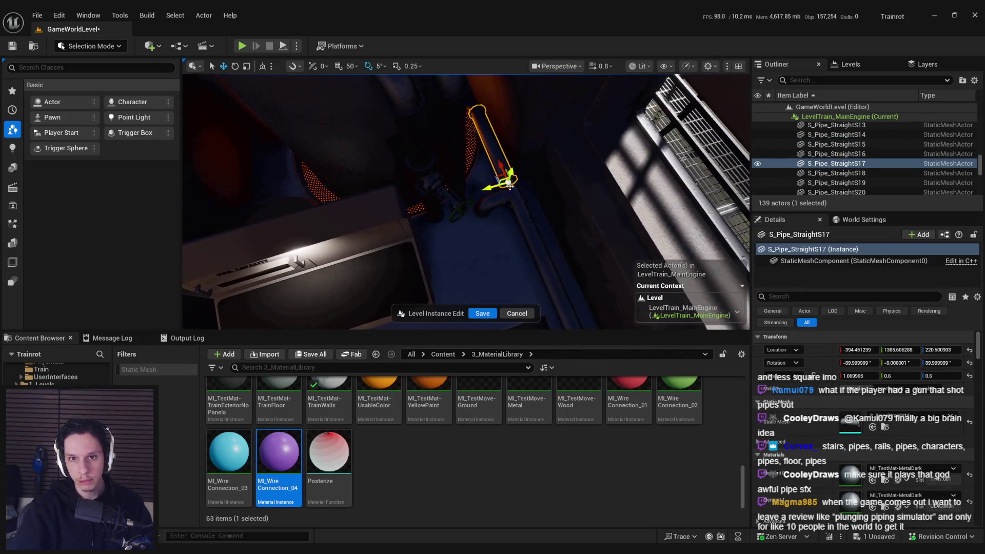
# - Reposition S_Pipe_StraightS17 and rescale it along X, finishing slightly longer
pyautogui.press('e')
pyautogui.moveTo(227, 156); pyautogui.dragTo(415, 221)
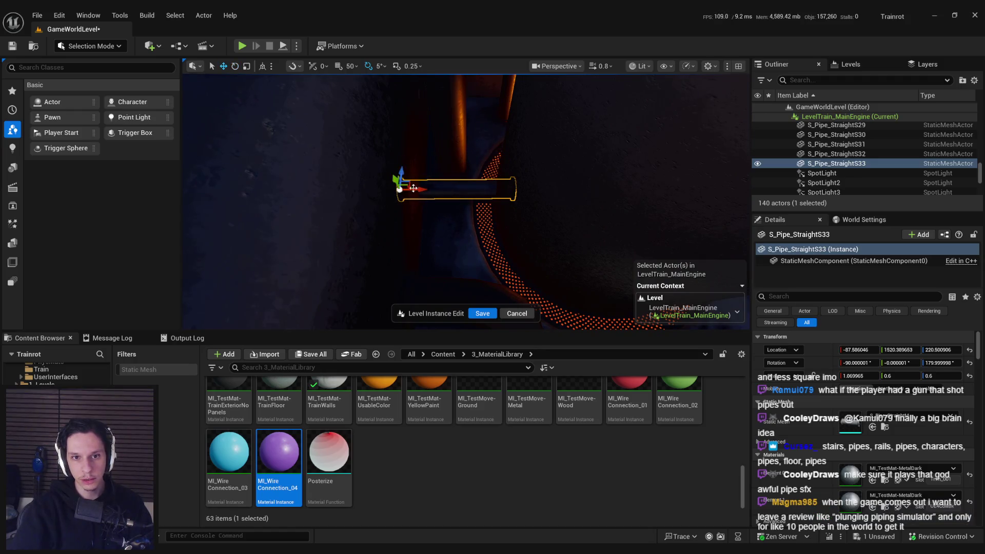
pyautogui.moveTo(426, 206)
pyautogui.mouseDown()
pyautogui.moveTo(398, 214)
pyautogui.moveTo(407, 125)
pyautogui.moveTo(396, 137)
pyautogui.moveTo(442, 171)
pyautogui.moveTo(425, 236)
pyautogui.moveTo(398, 198)
pyautogui.moveTo(462, 174)
pyautogui.moveTo(482, 182)
pyautogui.mouseUp()
pyautogui.press('f')
pyautogui.press('r')
pyautogui.moveTo(403, 202); pyautogui.dragTo(398, 202)
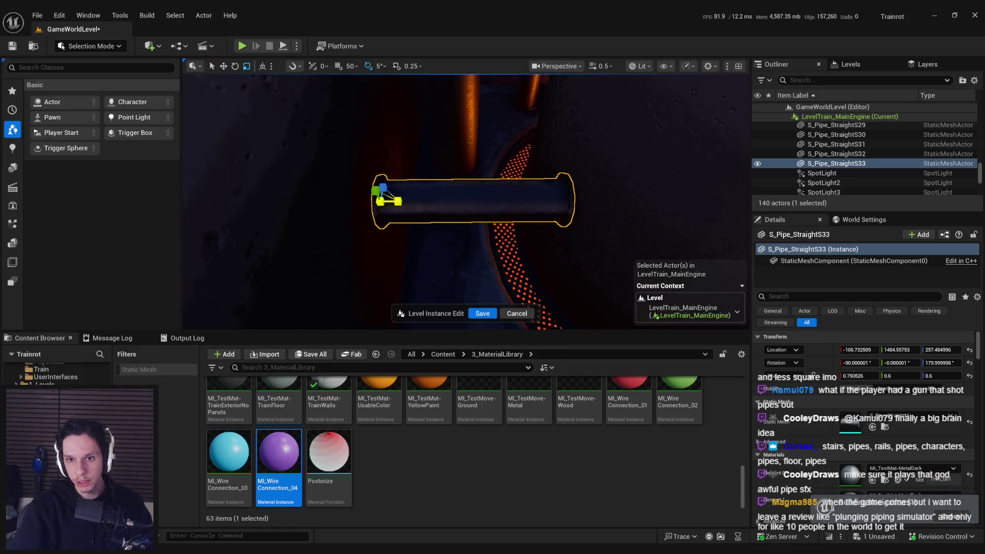
pyautogui.moveTo(531, 235)
pyautogui.mouseDown()
pyautogui.moveTo(561, 252)
pyautogui.moveTo(501, 190)
pyautogui.moveTo(484, 200)
pyautogui.moveTo(521, 183)
pyautogui.moveTo(510, 204)
pyautogui.moveTo(527, 167)
pyautogui.moveTo(517, 171)
pyautogui.moveTo(555, 180)
pyautogui.mouseUp()
pyautogui.moveTo(459, 143)
pyautogui.mouseDown()
pyautogui.moveTo(475, 146)
pyautogui.moveTo(462, 164)
pyautogui.moveTo(483, 169)
pyautogui.moveTo(571, 142)
pyautogui.mouseUp()
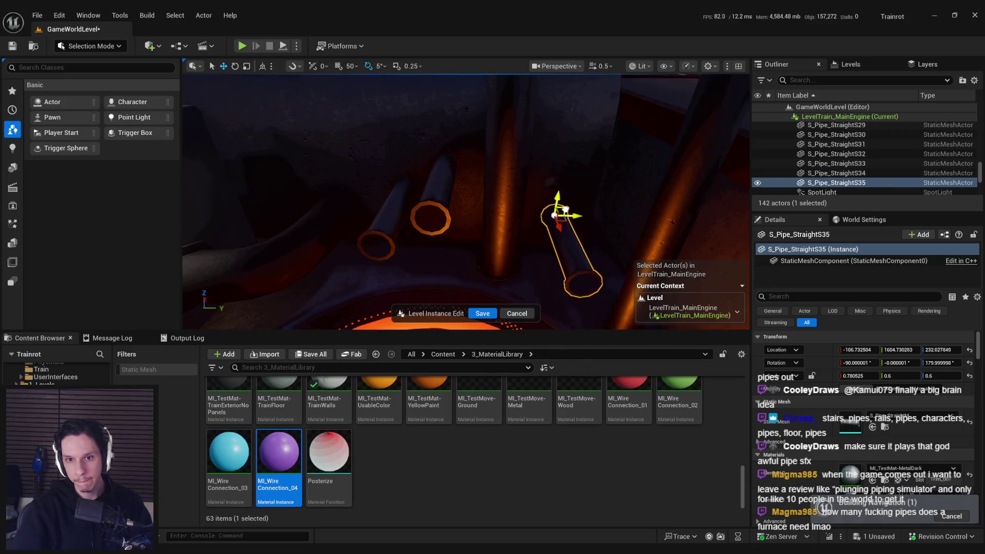
pyautogui.moveTo(584, 221)
pyautogui.mouseDown()
pyautogui.moveTo(514, 215)
pyautogui.moveTo(552, 200)
pyautogui.moveTo(493, 162)
pyautogui.moveTo(541, 193)
pyautogui.mouseUp()
pyautogui.moveTo(606, 132)
pyautogui.mouseDown()
pyautogui.moveTo(557, 153)
pyautogui.moveTo(519, 191)
pyautogui.moveTo(518, 131)
pyautogui.moveTo(508, 131)
pyautogui.moveTo(528, 161)
pyautogui.moveTo(478, 169)
pyautogui.moveTo(482, 161)
pyautogui.moveTo(488, 154)
pyautogui.moveTo(462, 242)
pyautogui.moveTo(457, 216)
pyautogui.moveTo(477, 210)
pyautogui.moveTo(468, 177)
pyautogui.mouseUp()
# - Duplicate the pipe as S_Pipe_StraightS36, then select S_Pipe_StraightS33 and fly to the boiler
pyautogui.hotkey('ctrl', 'd')
pyautogui.scroll(4, 493, 165)
pyautogui.click(468, 231)
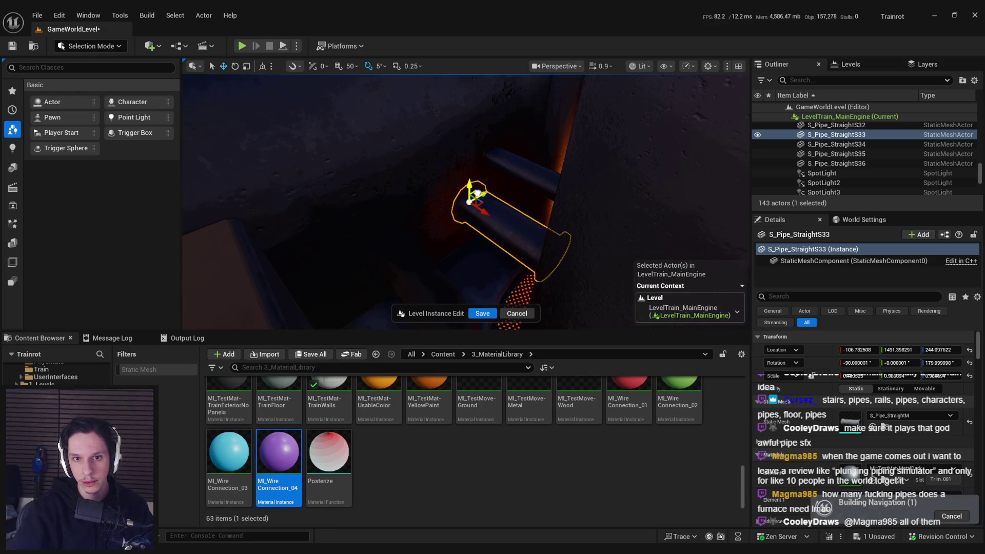
pyautogui.moveTo(525, 215); pyautogui.dragTo(530, 214)
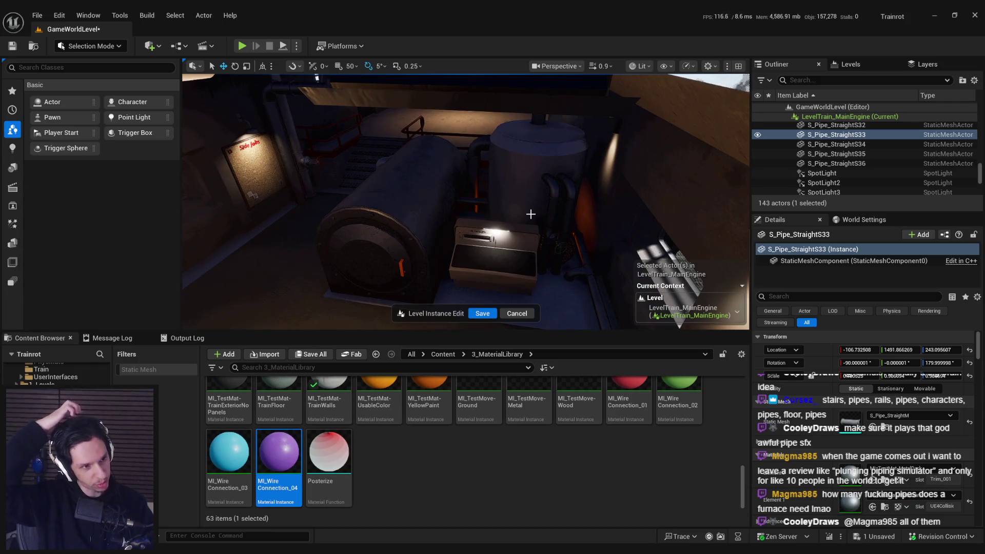
# - Duplicate a pipe near the boiler and slide the copy, S_Pipe_StraightS37, upright beside it
pyautogui.moveTo(530, 214)
pyautogui.mouseDown()
pyautogui.moveTo(531, 200)
pyautogui.moveTo(470, 200)
pyautogui.mouseUp()
pyautogui.click(470, 200)
pyautogui.hotkey('ctrl', 'v')
pyautogui.moveTo(558, 229); pyautogui.dragTo(558, 230)
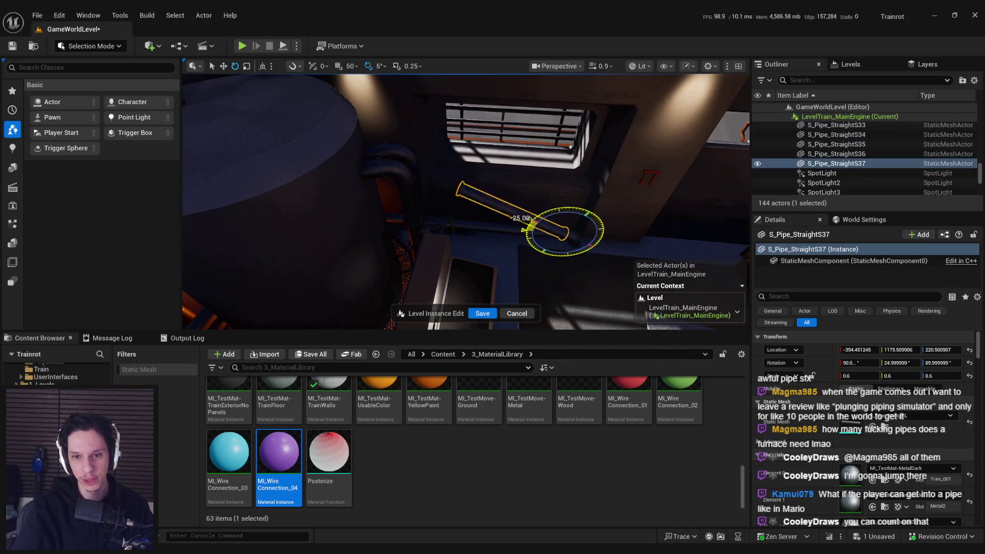
pyautogui.moveTo(545, 235)
pyautogui.mouseDown()
pyautogui.moveTo(347, 235)
pyautogui.moveTo(433, 264)
pyautogui.moveTo(480, 233)
pyautogui.moveTo(466, 250)
pyautogui.moveTo(480, 319)
pyautogui.moveTo(530, 257)
pyautogui.moveTo(498, 277)
pyautogui.moveTo(514, 213)
pyautogui.moveTo(464, 220)
pyautogui.moveTo(537, 179)
pyautogui.moveTo(511, 206)
pyautogui.mouseUp()
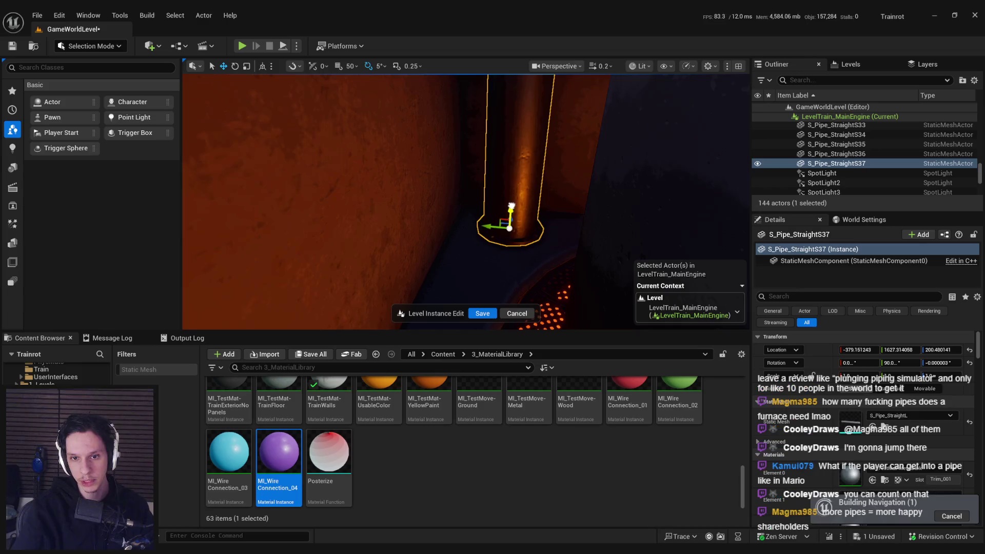
pyautogui.scroll(3, 512, 207)
pyautogui.press('s')
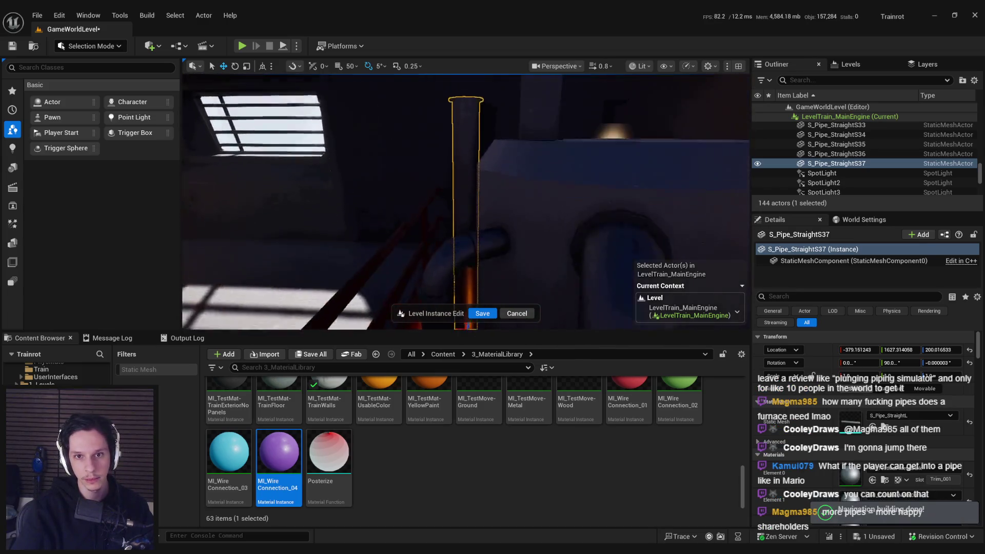
pyautogui.click(909, 415)
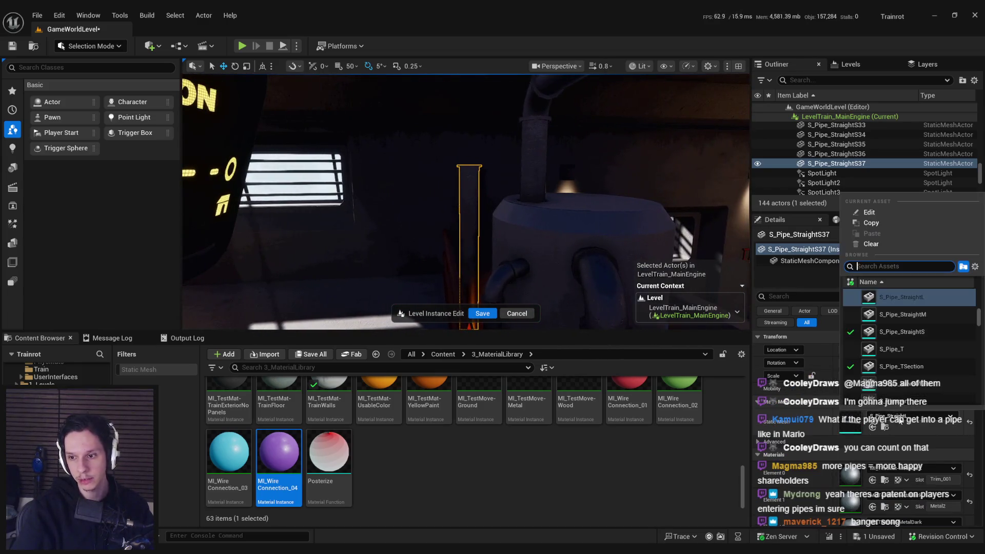
# - Switch the pipe to S_Pipe_StraightM and stack a duplicate flush on top of it
pyautogui.click(895, 314)
pyautogui.scroll(3, 519, 260)
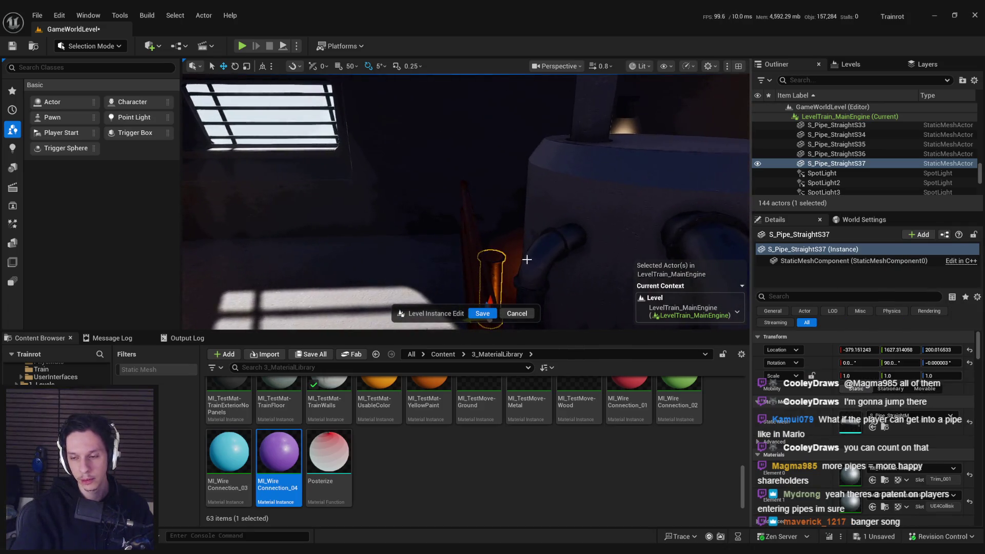
pyautogui.hotkey('ctrl', 'd')
pyautogui.scroll(3, 519, 260)
pyautogui.moveTo(459, 224)
pyautogui.mouseDown()
pyautogui.moveTo(495, 264)
pyautogui.moveTo(496, 201)
pyautogui.mouseUp()
pyautogui.scroll(3, 522, 144)
pyautogui.moveTo(523, 139); pyautogui.dragTo(524, 141)
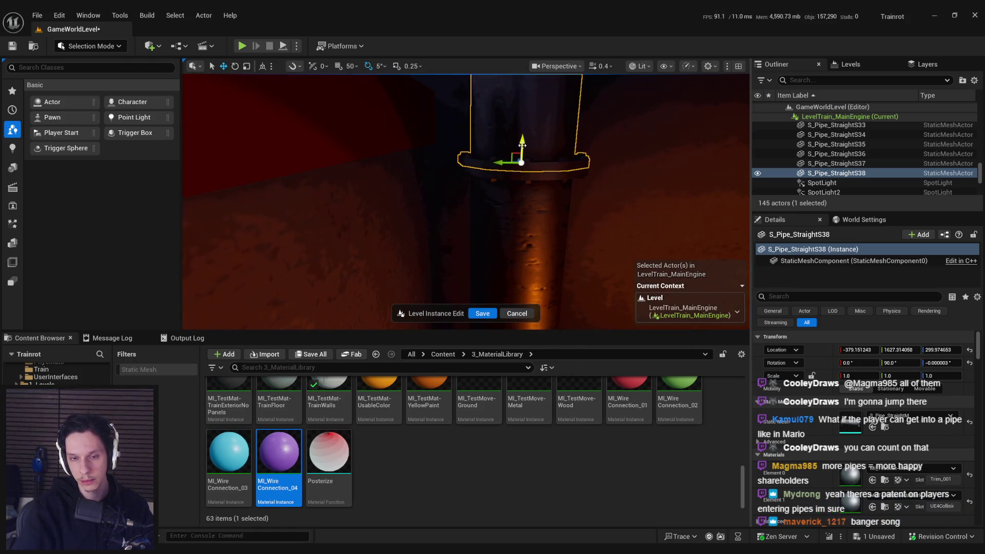
# - Give the copy the S_Pipe_T Section mesh and rotate it about 130° around its vertical axis
pyautogui.hotkey('ctrl', 'b')
pyautogui.scroll(-3, 508, 206)
pyautogui.click(485, 406)
pyautogui.click(872, 426)
pyautogui.press('e')
pyautogui.moveTo(512, 252)
pyautogui.mouseDown()
pyautogui.moveTo(518, 268)
pyautogui.moveTo(496, 252)
pyautogui.moveTo(462, 262)
pyautogui.mouseUp()
pyautogui.keyDown('ctrl'); pyautogui.click(462, 262); pyautogui.keyUp('ctrl')
# - Duplicate the T-section, make the copy S_Pipe_StraightS and rotate it to stick out sideways
pyautogui.moveTo(440, 210); pyautogui.dragTo(440, 210)
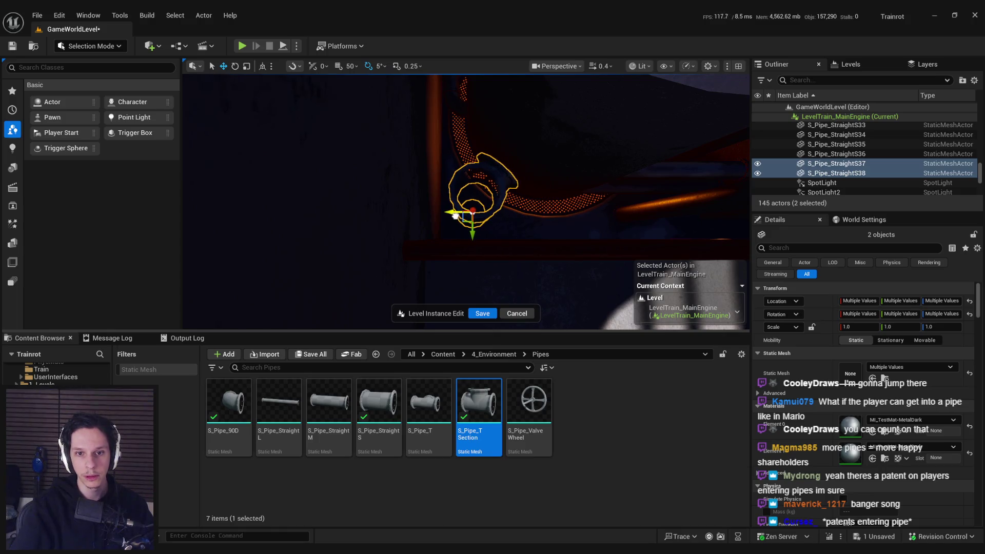
pyautogui.moveTo(503, 236); pyautogui.dragTo(504, 236)
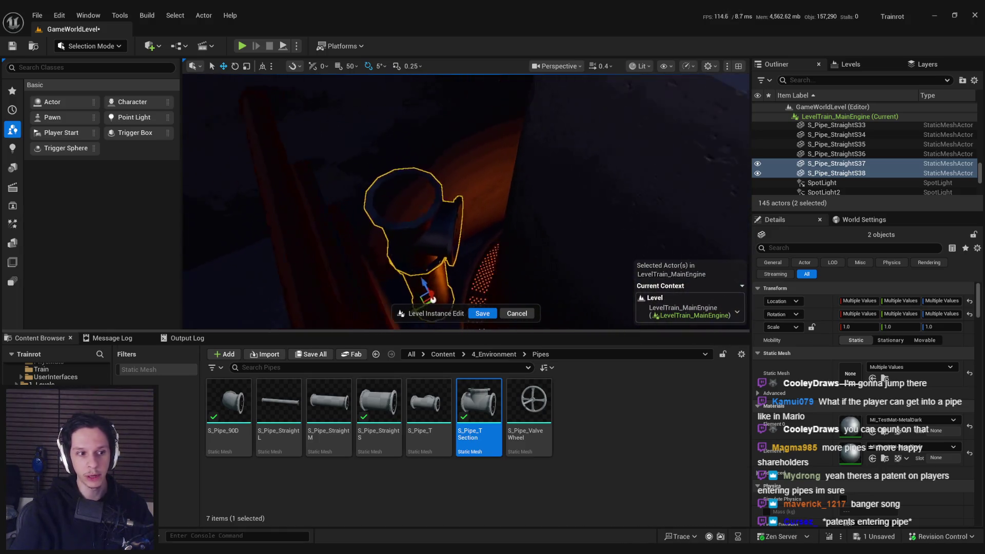
pyautogui.click(455, 228)
pyautogui.moveTo(446, 246); pyautogui.dragTo(446, 246)
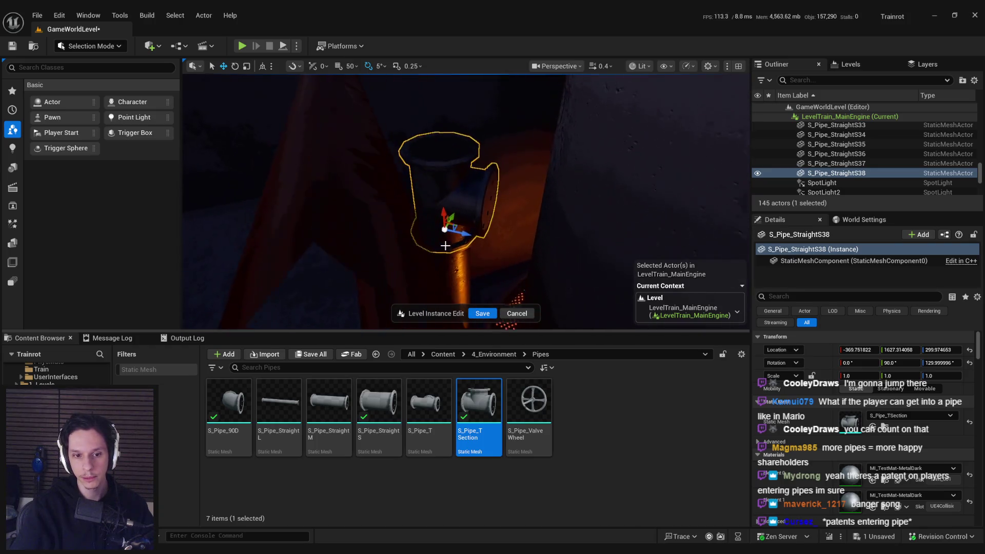
pyautogui.hotkey('ctrl', 'd')
pyautogui.moveTo(379, 401); pyautogui.dragTo(766, 399)
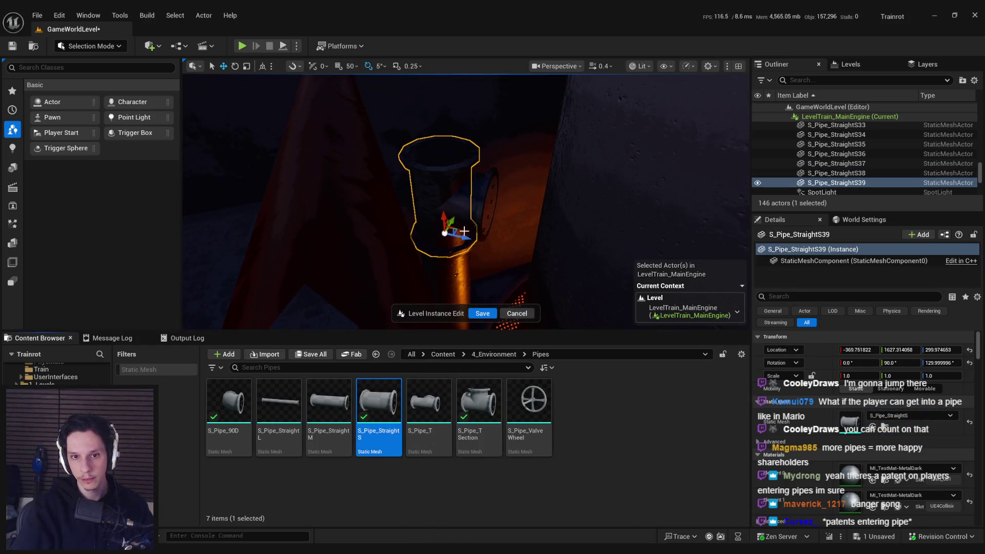
pyautogui.moveTo(464, 232); pyautogui.dragTo(481, 227)
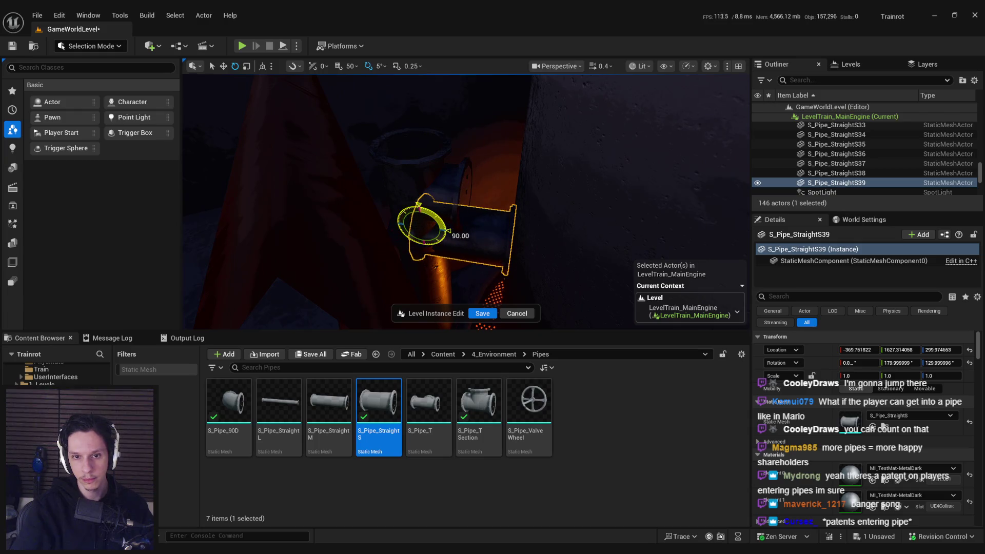
pyautogui.moveTo(488, 201)
pyautogui.mouseDown()
pyautogui.moveTo(466, 209)
pyautogui.moveTo(502, 238)
pyautogui.moveTo(471, 220)
pyautogui.moveTo(469, 176)
pyautogui.moveTo(451, 176)
pyautogui.moveTo(483, 187)
pyautogui.moveTo(476, 165)
pyautogui.mouseUp()
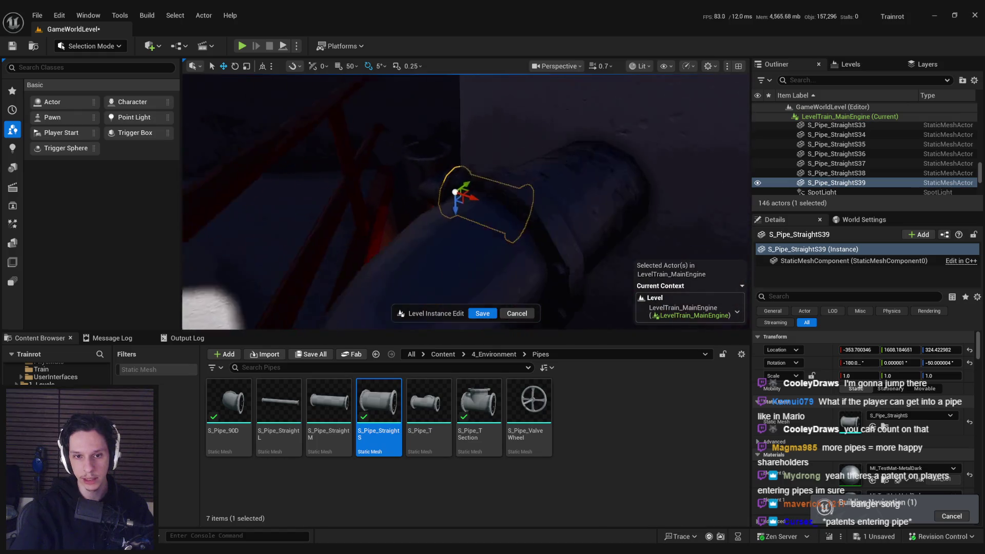
# - Duplicate the pipe again, make it S_Pipe_StraightL and seat it flush above the T-section
pyautogui.click(489, 247)
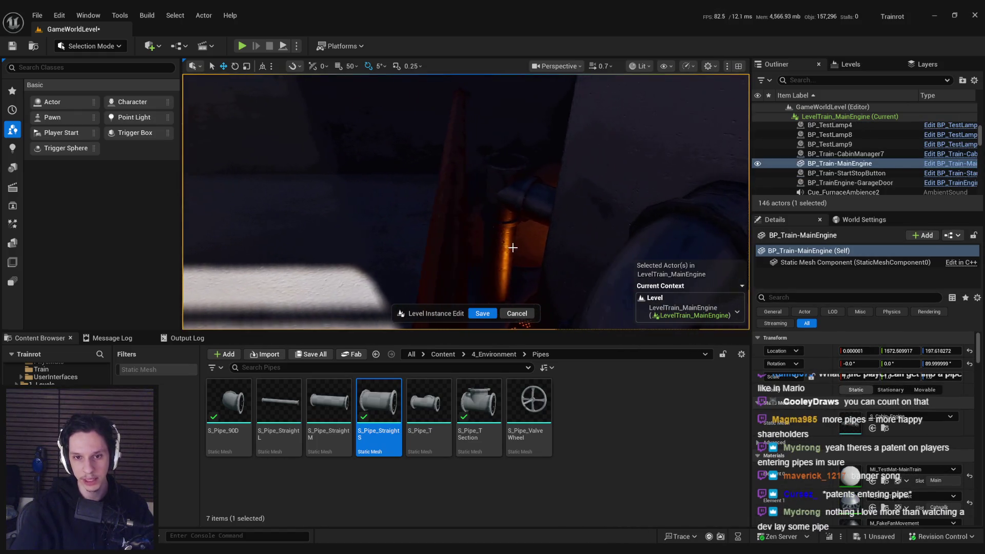
pyautogui.moveTo(379, 405); pyautogui.dragTo(490, 300)
pyautogui.press('f')
pyautogui.moveTo(493, 194); pyautogui.dragTo(494, 149)
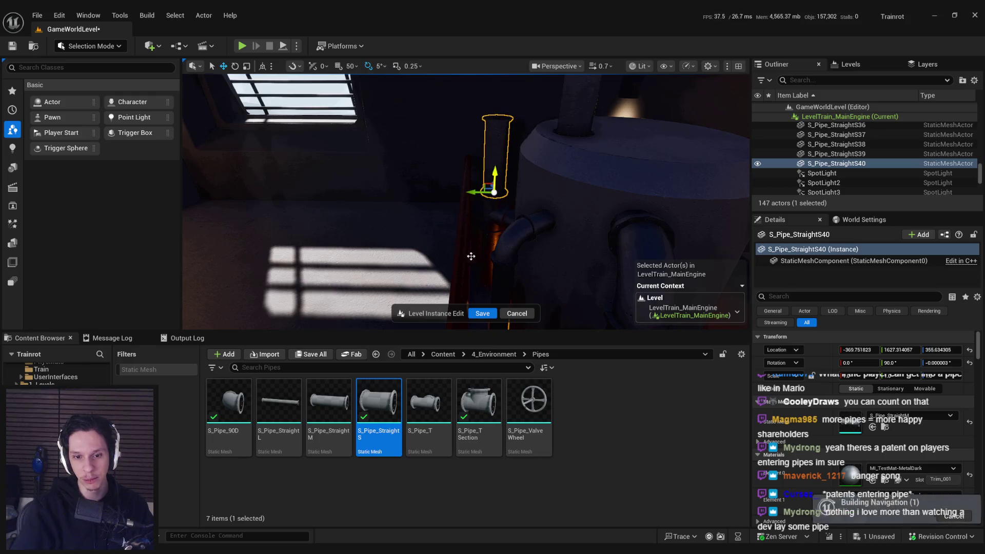
pyautogui.click(328, 406)
pyautogui.press('f')
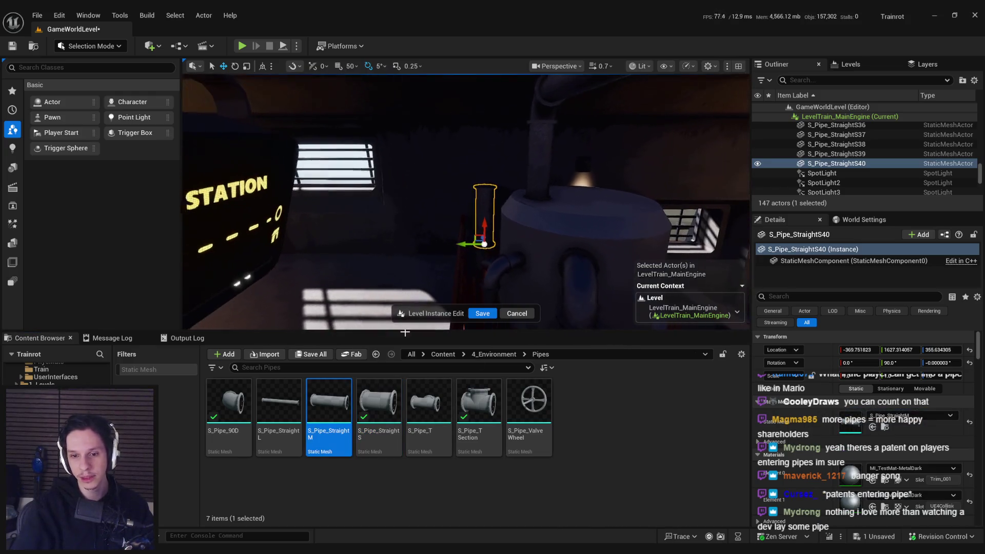
pyautogui.click(280, 406)
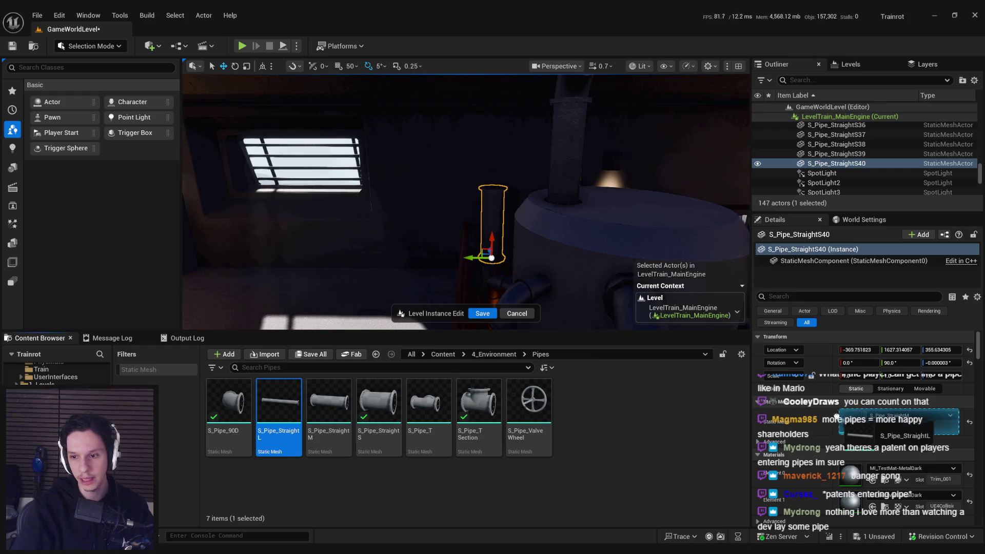
pyautogui.click(872, 427)
pyautogui.scroll(-4, 466, 203)
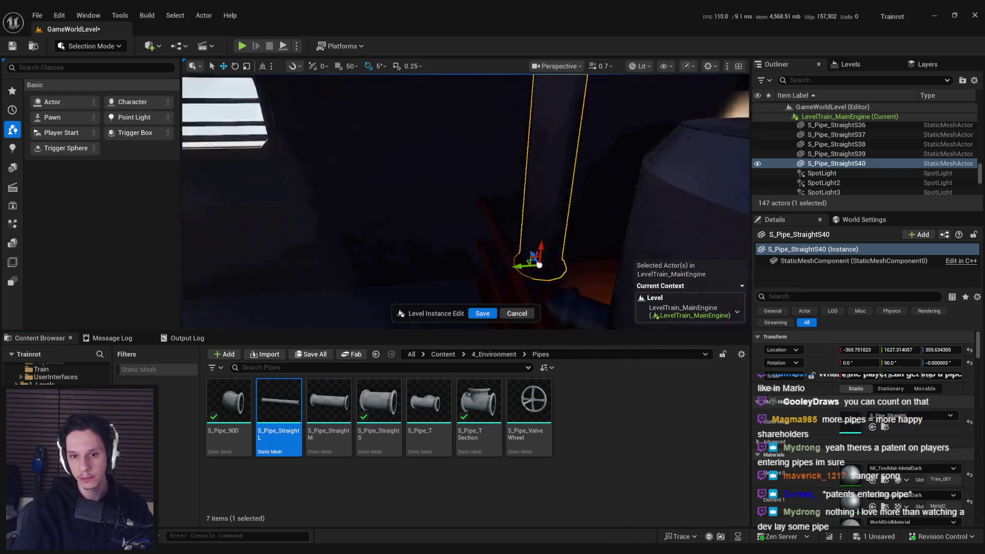
pyautogui.scroll(-2, 554, 242)
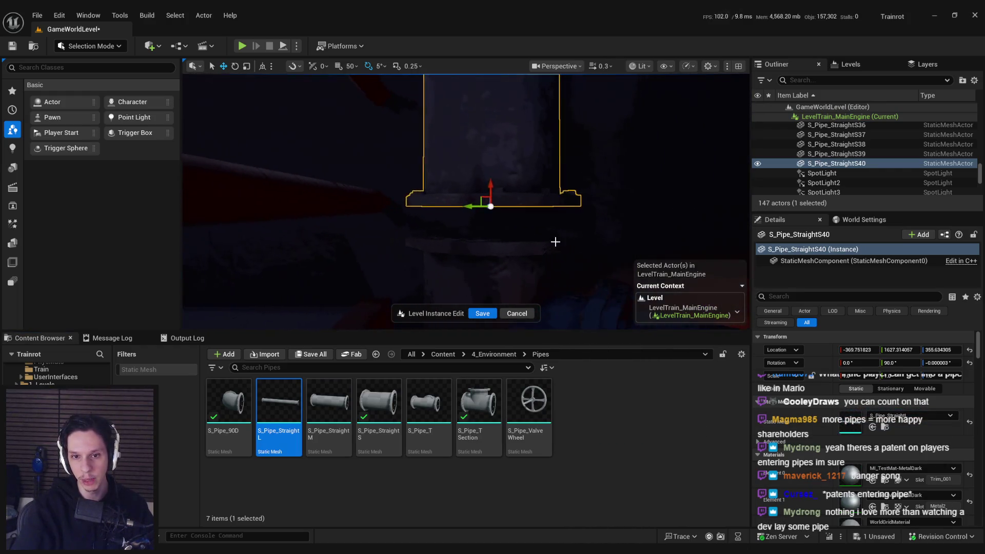
pyautogui.moveTo(481, 206)
pyautogui.mouseDown()
pyautogui.moveTo(465, 214)
pyautogui.moveTo(510, 222)
pyautogui.moveTo(510, 207)
pyautogui.moveTo(475, 208)
pyautogui.moveTo(474, 198)
pyautogui.moveTo(390, 154)
pyautogui.moveTo(292, 77)
pyautogui.mouseUp()
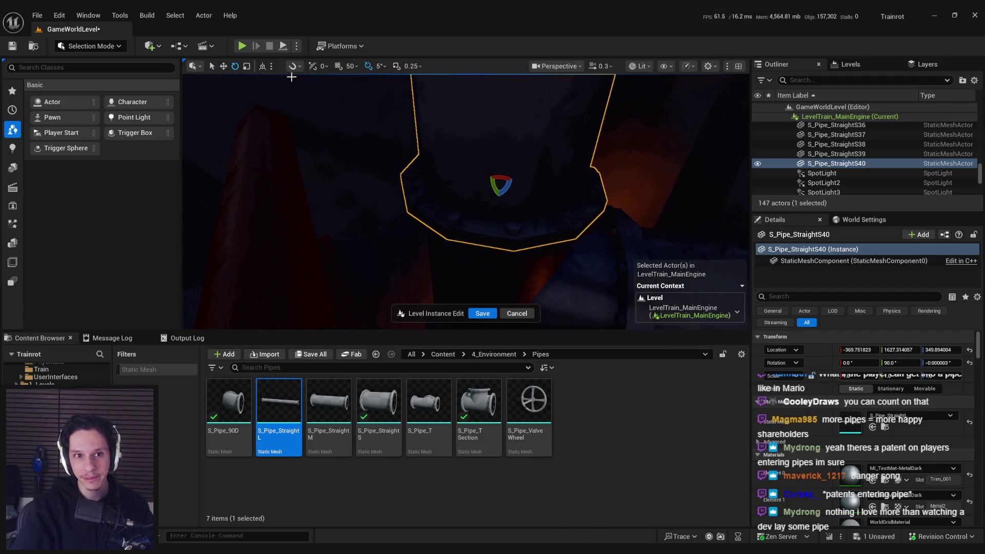
# - Rotate the long pipe slightly in unlit view, then Alt-drag a copy up through the roof
pyautogui.click(641, 66)
pyautogui.click(661, 115)
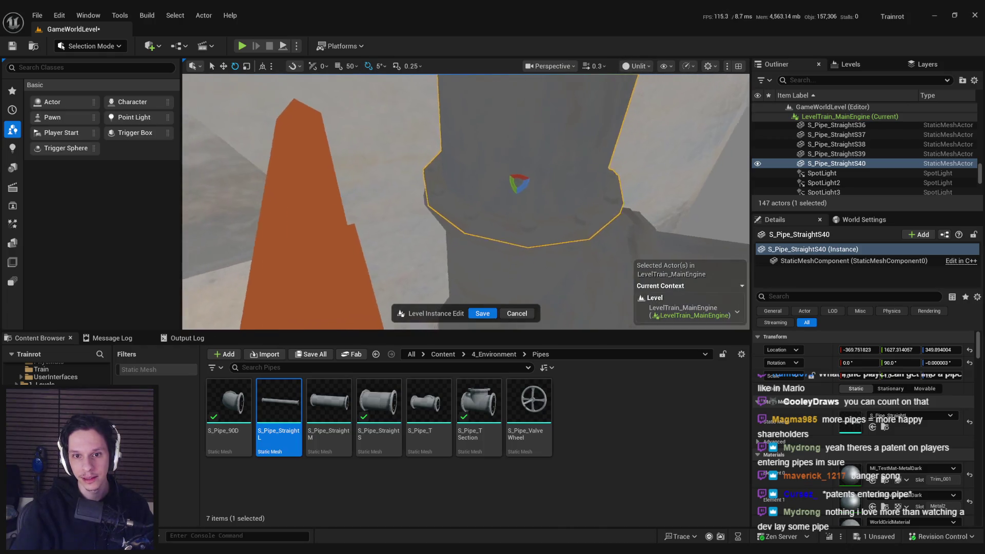
pyautogui.moveTo(513, 201); pyautogui.dragTo(523, 221)
pyautogui.click(637, 65)
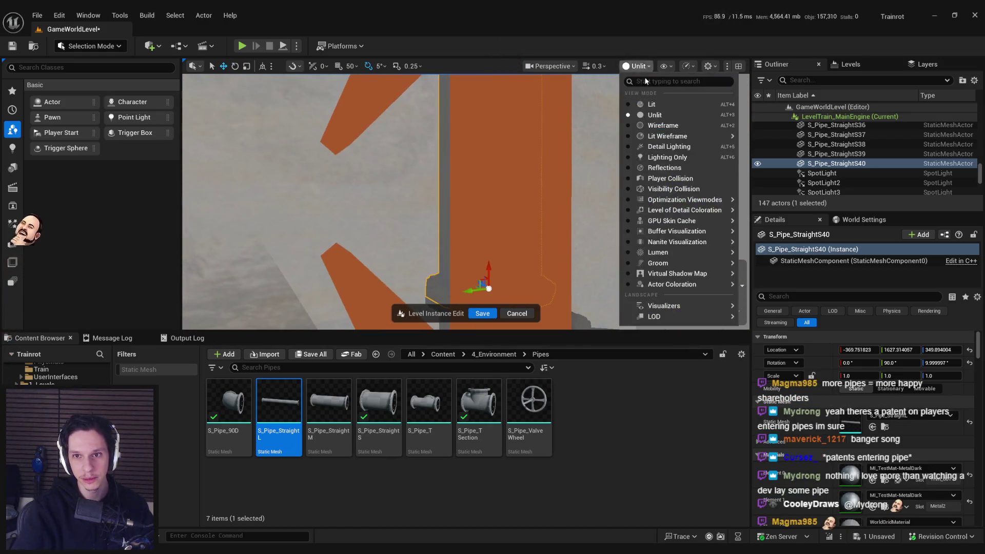
pyautogui.click(662, 102)
pyautogui.moveTo(466, 200); pyautogui.dragTo(466, 200)
pyautogui.moveTo(478, 267)
pyautogui.mouseDown()
pyautogui.moveTo(459, 141)
pyautogui.moveTo(445, 154)
pyautogui.mouseUp()
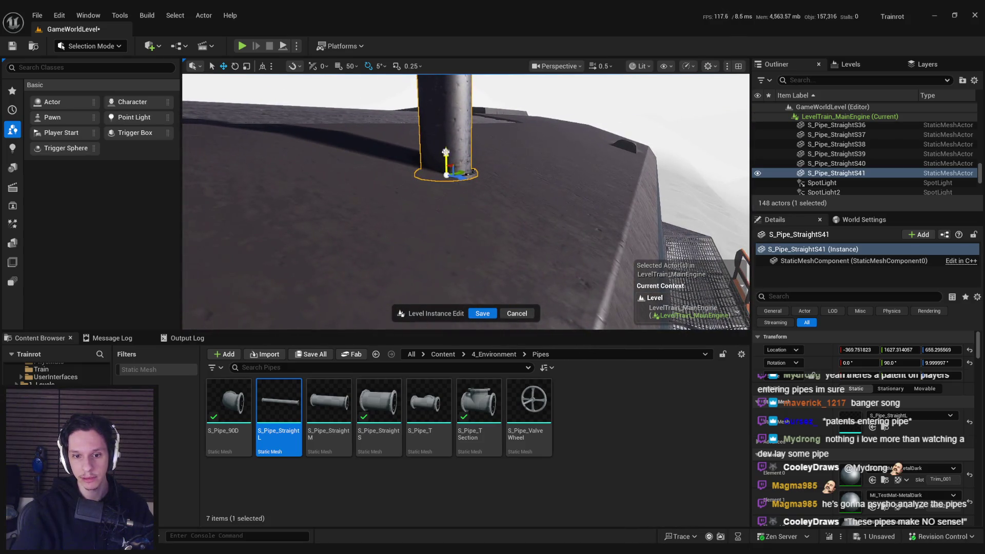
# - Turn the roof pipe into an elbow and rotate it to bend sideways
pyautogui.moveTo(228, 403); pyautogui.dragTo(908, 416)
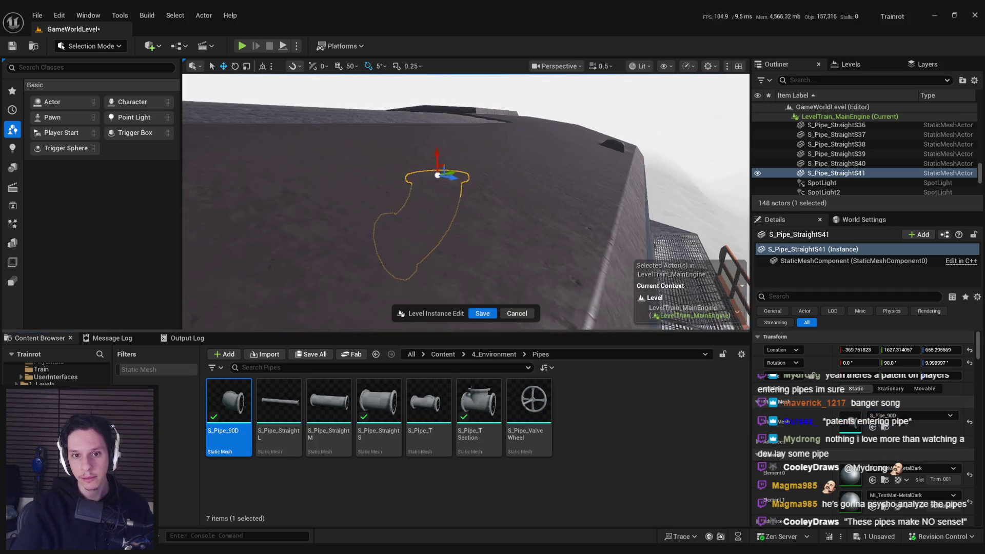
pyautogui.press('e')
pyautogui.moveTo(525, 183); pyautogui.dragTo(513, 226)
pyautogui.moveTo(515, 189)
pyautogui.mouseDown()
pyautogui.moveTo(482, 192)
pyautogui.moveTo(515, 189)
pyautogui.moveTo(558, 220)
pyautogui.mouseUp()
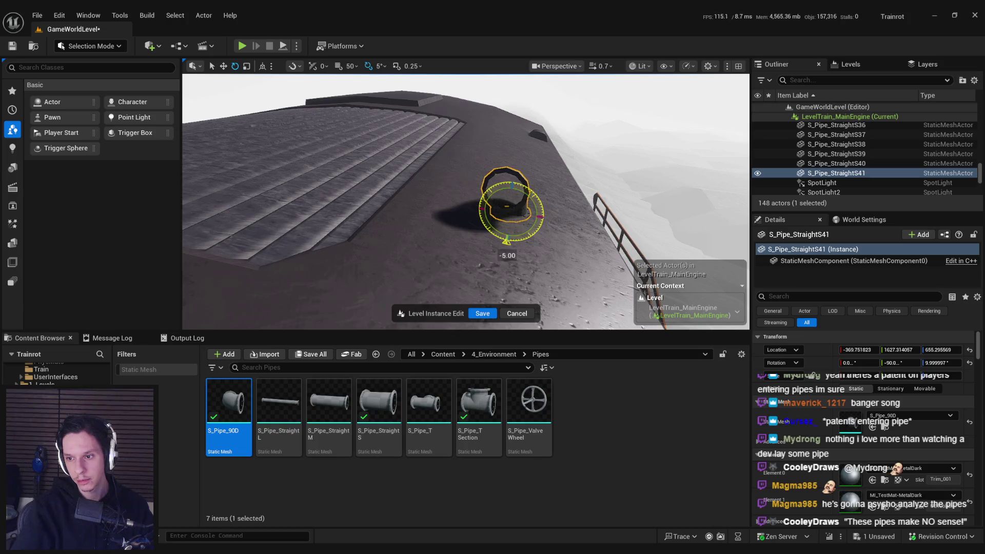
pyautogui.click(929, 361)
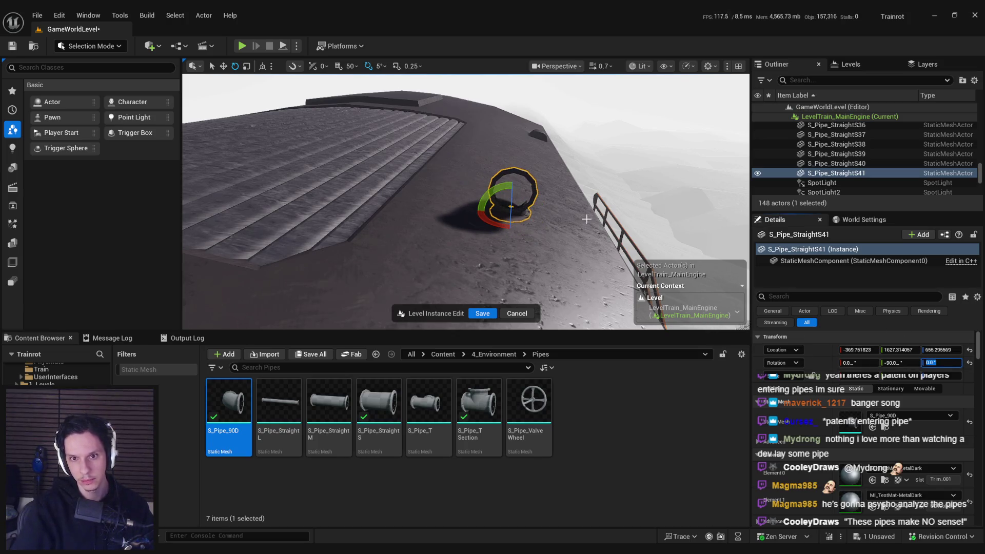
pyautogui.write('0')
pyautogui.moveTo(586, 219); pyautogui.dragTo(534, 254)
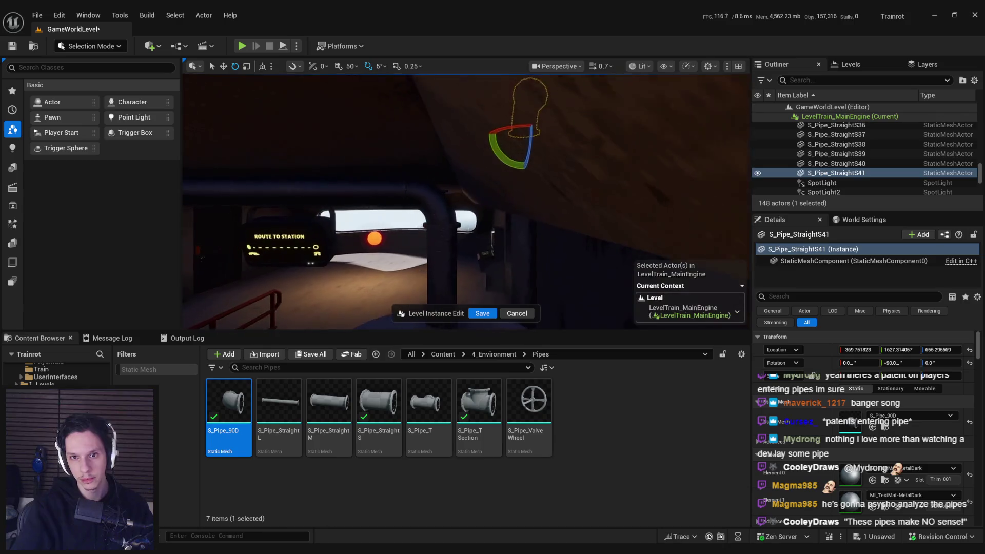
# - Undo the stray rotation changes and confirm the elbow's new rotation as a 90° bend
pyautogui.click(530, 257)
pyautogui.press('f')
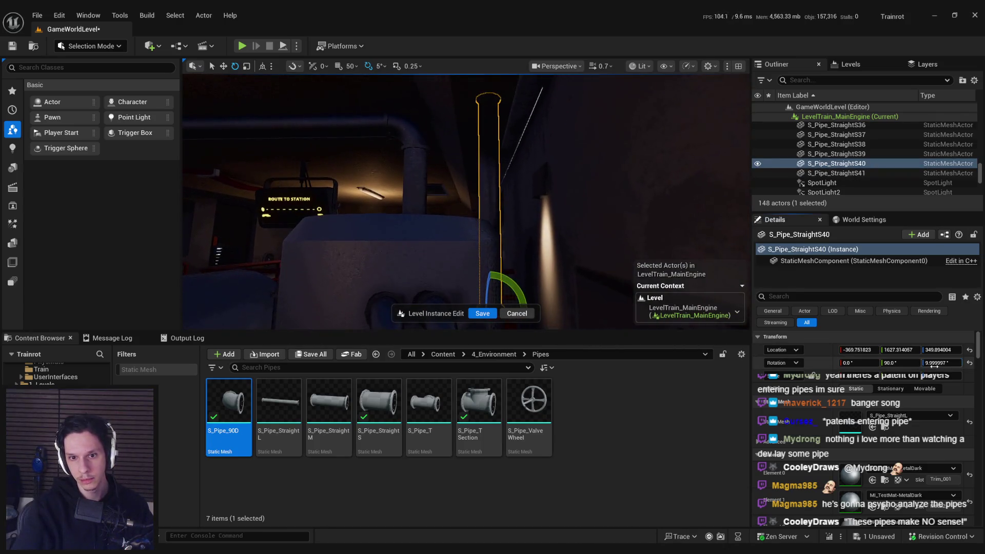
pyautogui.hotkey('ctrl', 'z')
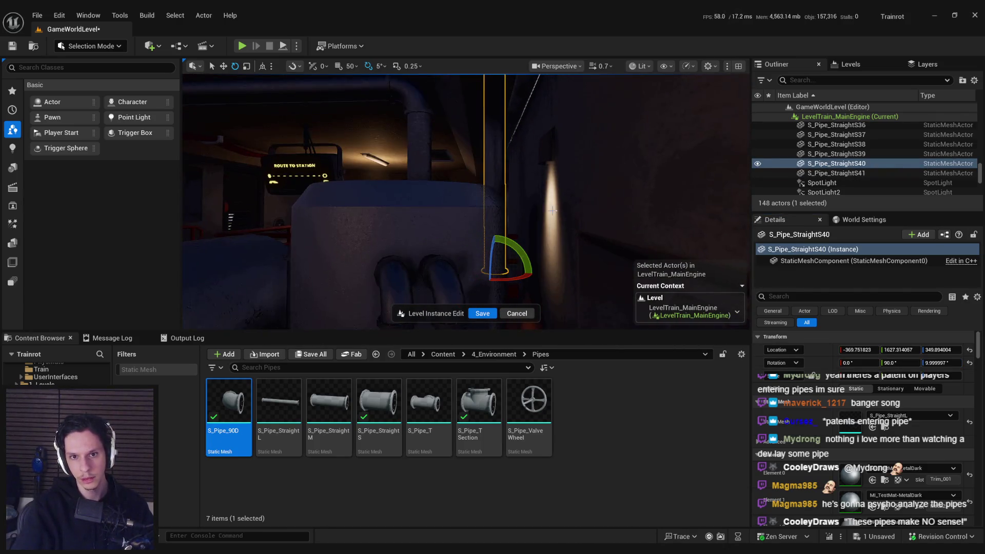
pyautogui.hotkey('ctrl', 'z')
pyautogui.press('f')
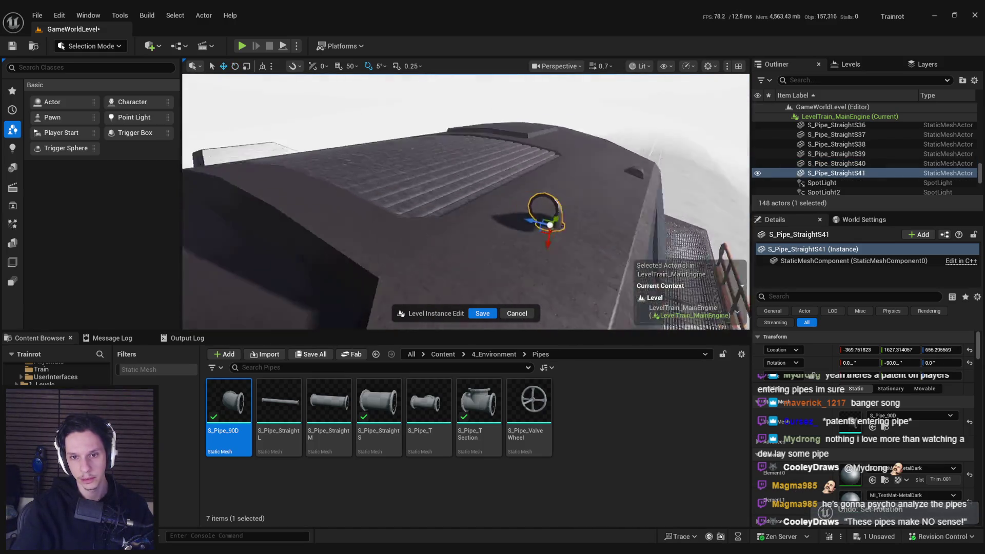
pyautogui.press('e')
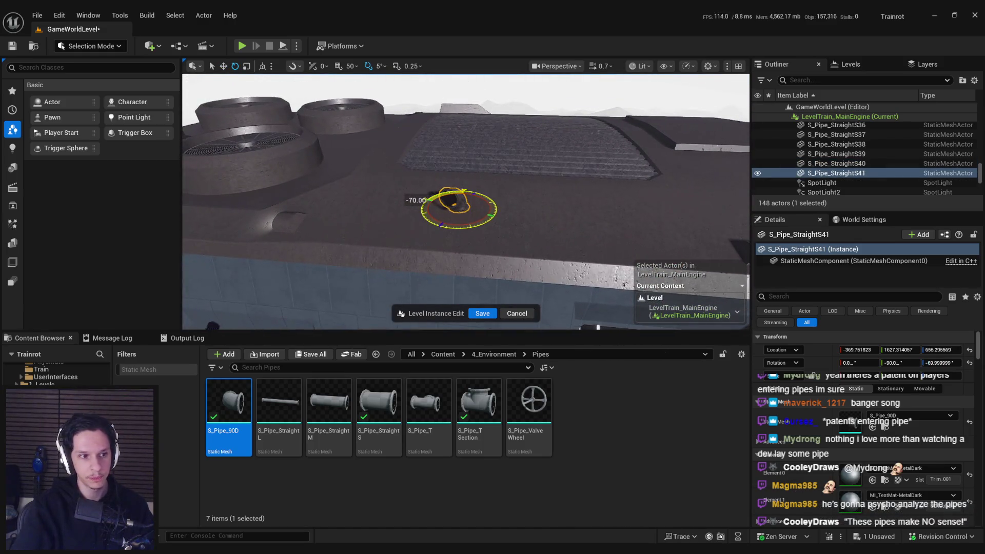
pyautogui.press('f')
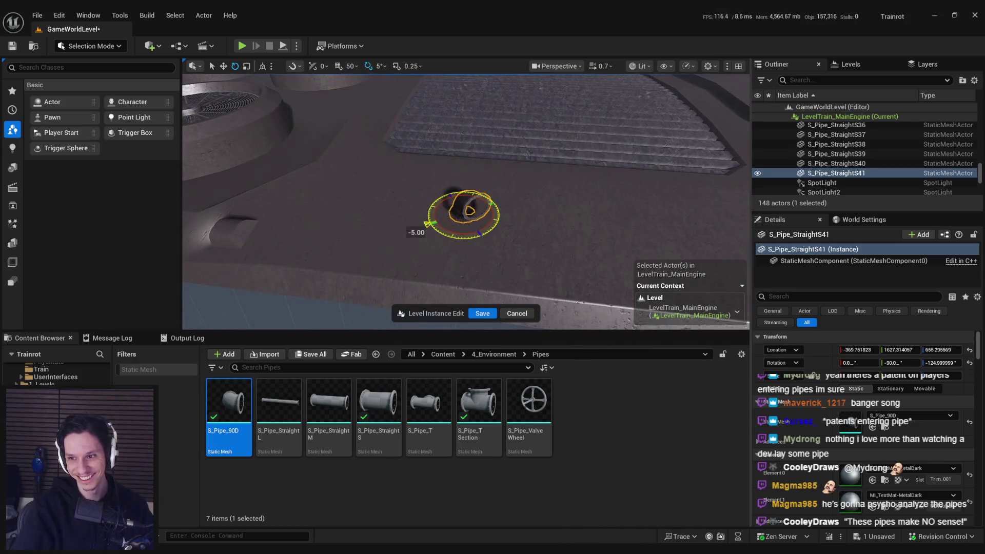
pyautogui.moveTo(455, 235); pyautogui.dragTo(455, 235)
pyautogui.press('Return')
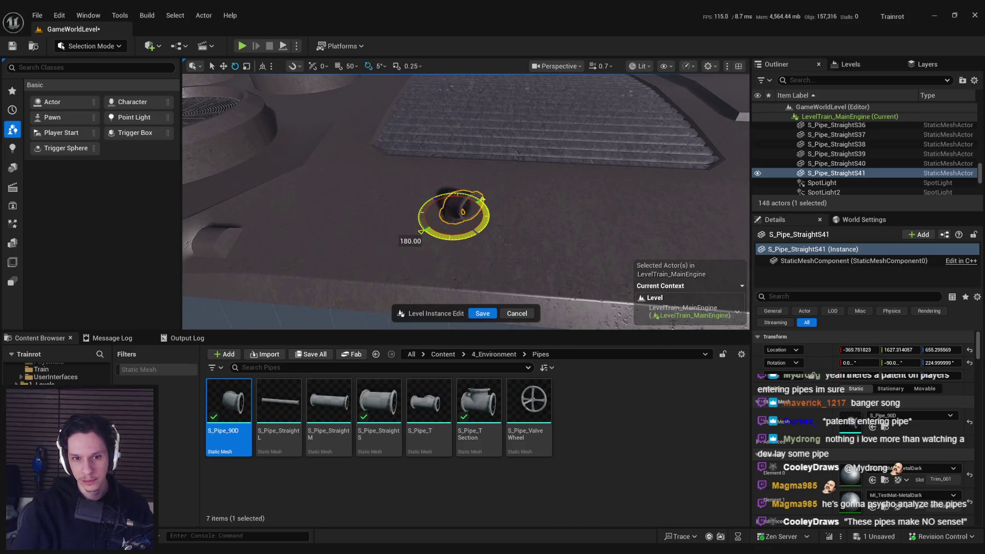
# - Duplicate the elbow and swap the copy's mesh to S_Pipe_StraightM
pyautogui.press('w')
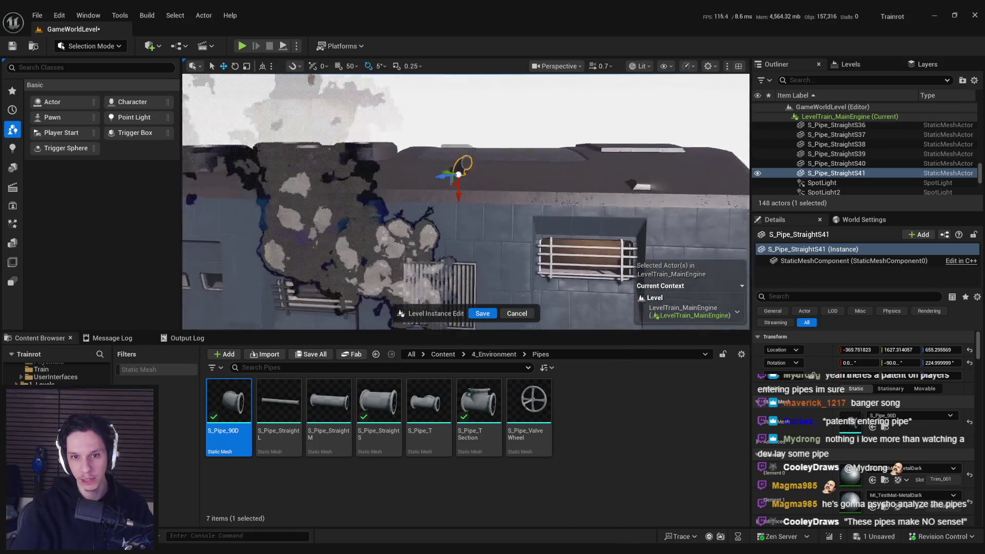
pyautogui.hotkey('ctrl', 'd')
pyautogui.moveTo(328, 405); pyautogui.dragTo(859, 422)
# - Turn the new medium pipe about 135° beside the S41 elbow and save the level
pyautogui.press('f')
pyautogui.press('e')
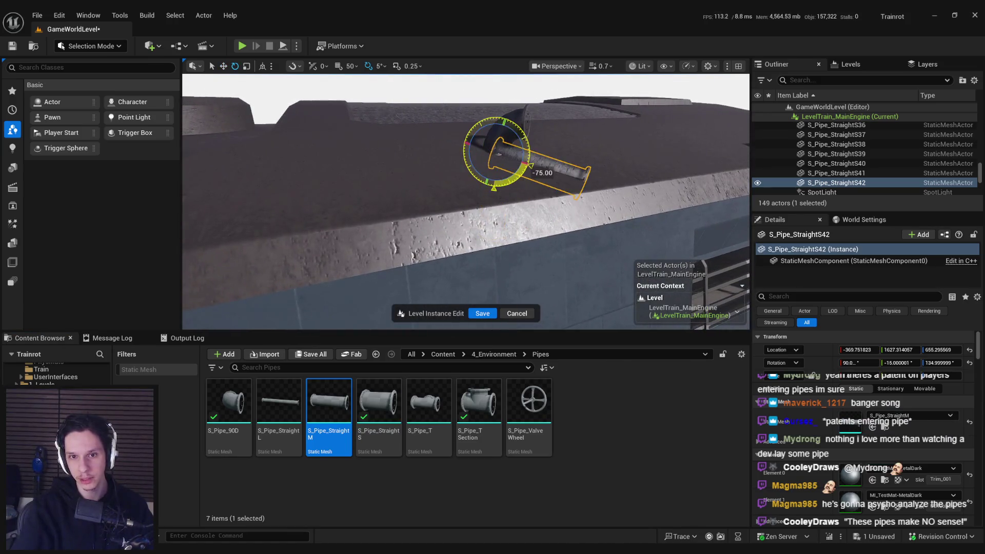
pyautogui.moveTo(525, 162)
pyautogui.mouseDown()
pyautogui.moveTo(487, 175)
pyautogui.moveTo(472, 167)
pyautogui.moveTo(475, 202)
pyautogui.moveTo(462, 184)
pyautogui.mouseUp()
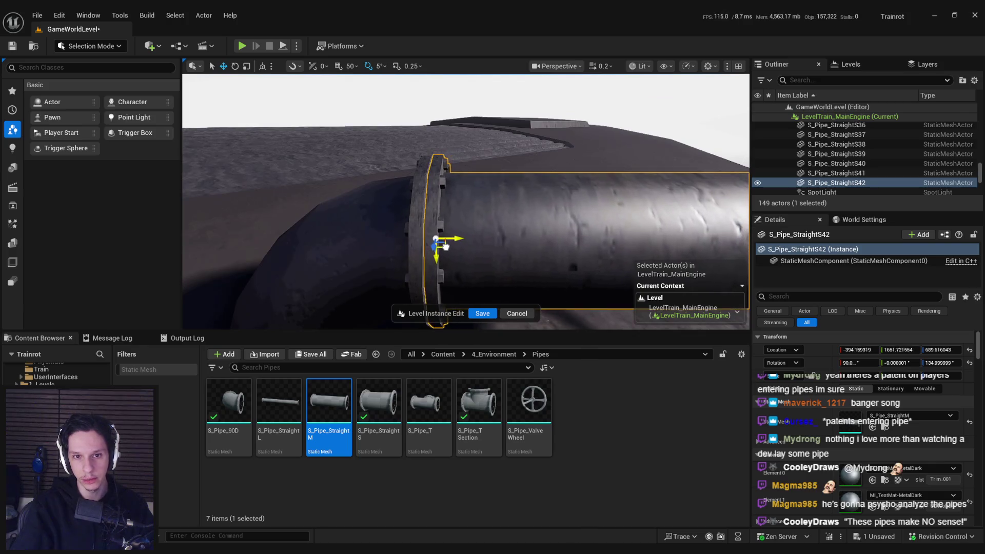
pyautogui.moveTo(444, 247)
pyautogui.mouseDown()
pyautogui.moveTo(445, 318)
pyautogui.moveTo(444, 152)
pyautogui.mouseUp()
pyautogui.hotkey('ctrl', 's')
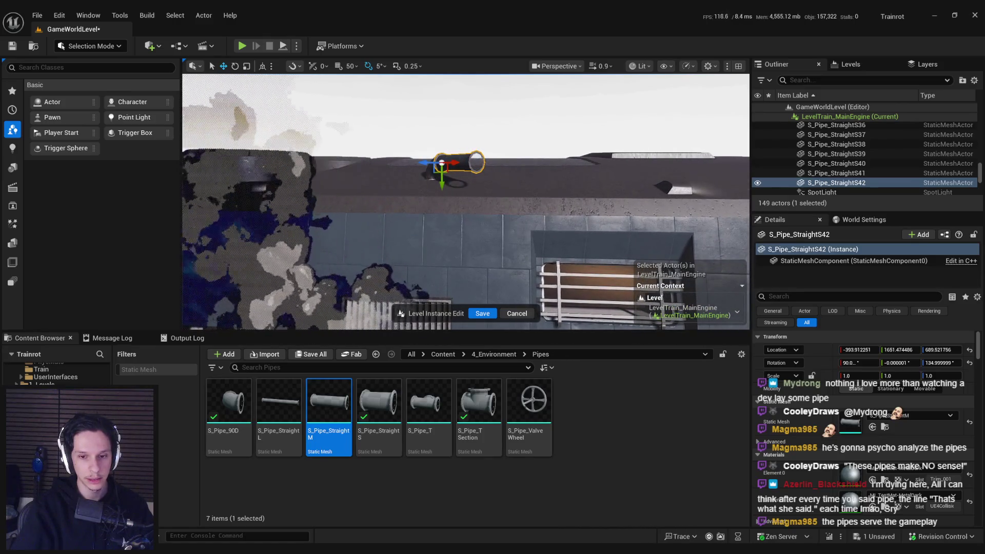
# - Switch to File Explorer to add the S_Pipe_Special mesh to the Pipes folder, then return
pyautogui.hotkey('alt', 'Tab')
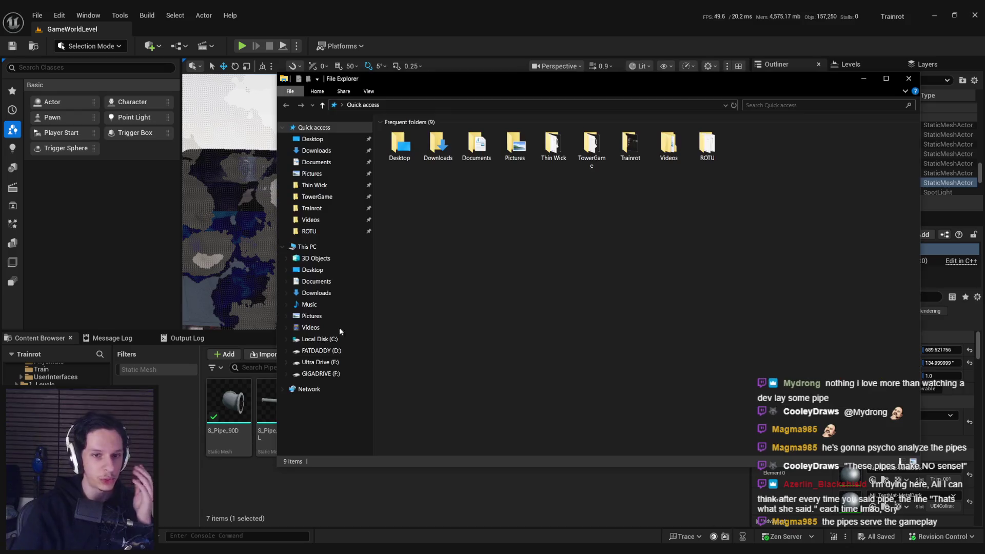
pyautogui.hotkey('alt', 'Tab')
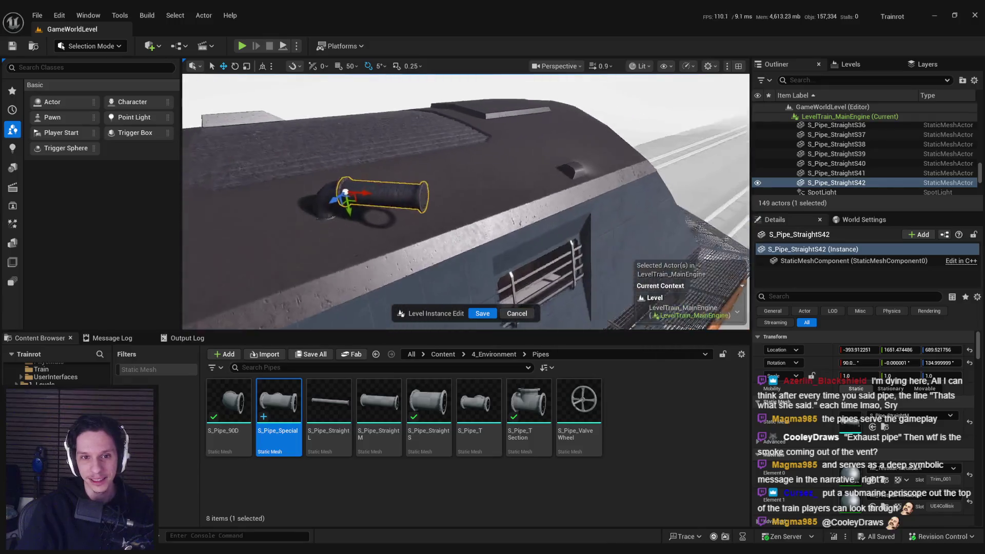
# - Duplicate the straight pipe along the roof, make it S_Pipe_90D, and nudge it to meet the pipe
pyautogui.moveTo(387, 199); pyautogui.dragTo(523, 209)
pyautogui.click(352, 205)
pyautogui.click(431, 209)
pyautogui.click(229, 405)
pyautogui.click(872, 427)
pyautogui.press('f')
pyautogui.press('e')
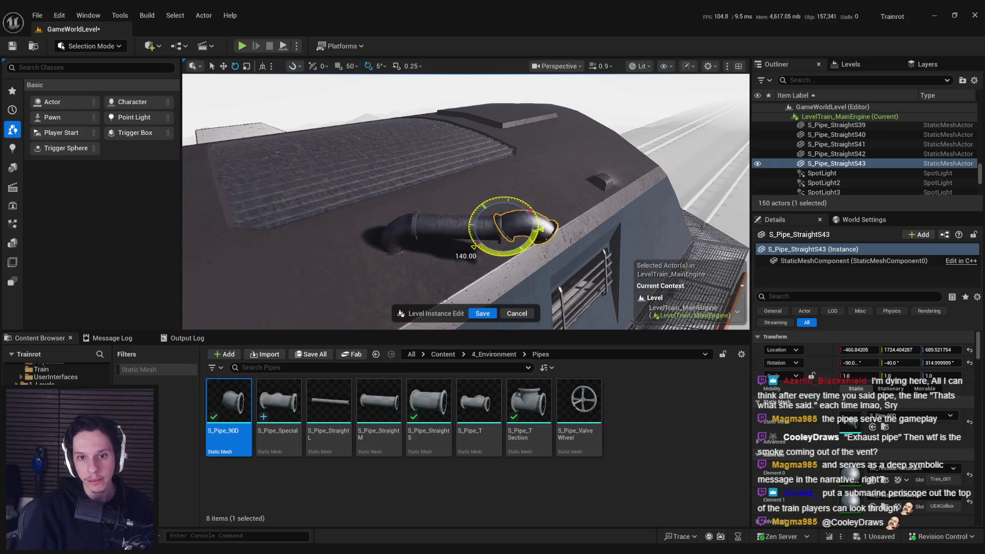
pyautogui.press('w')
pyautogui.scroll(-3, 466, 202)
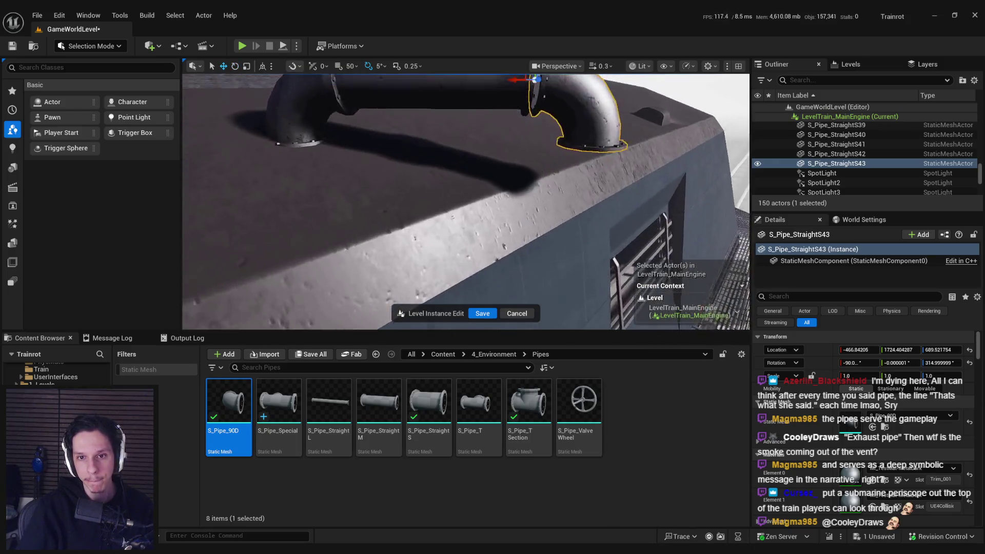
pyautogui.scroll(2, 432, 214)
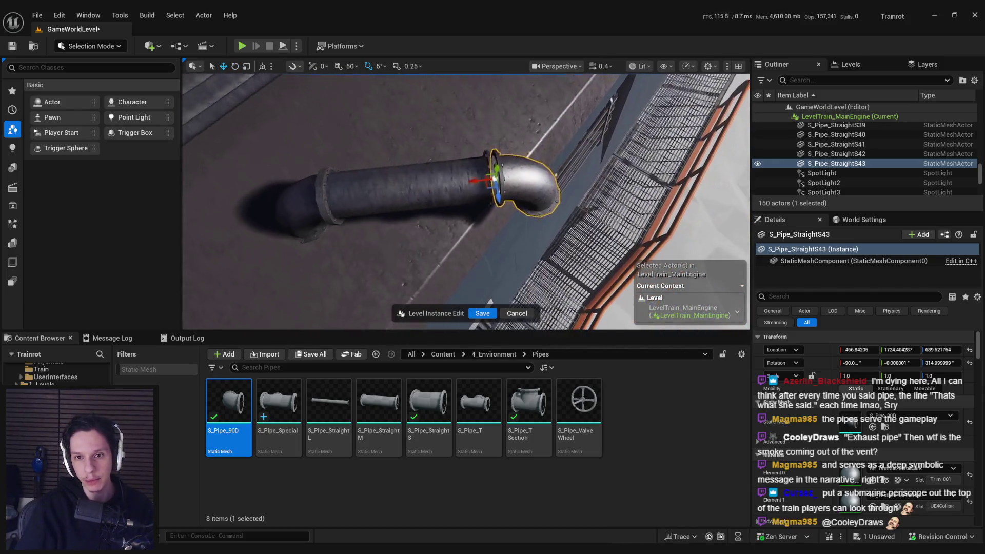
pyautogui.moveTo(457, 216)
pyautogui.mouseDown()
pyautogui.moveTo(452, 201)
pyautogui.moveTo(406, 208)
pyautogui.moveTo(406, 199)
pyautogui.mouseUp()
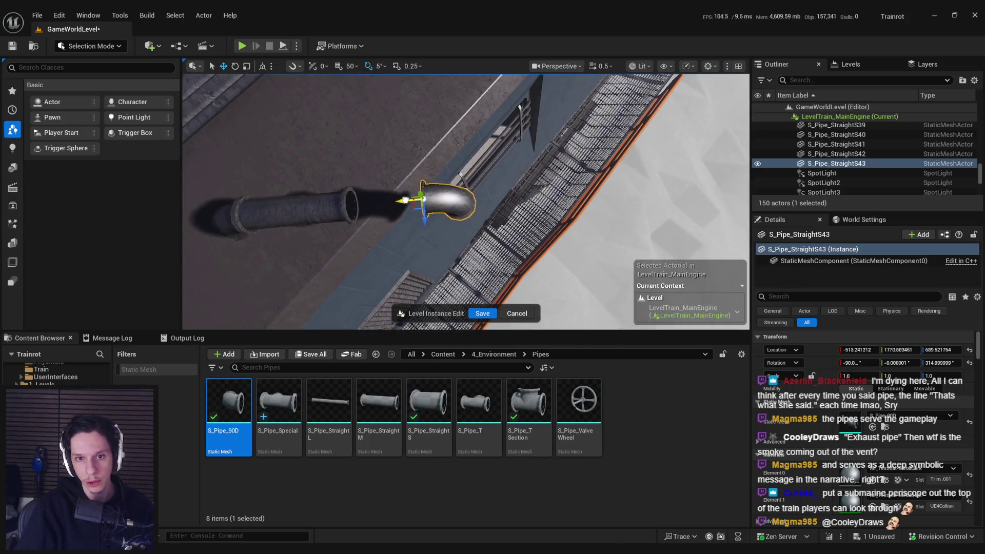
# - Inspect the roof pipe and the train's side wall down to the vent and walkway
pyautogui.click(345, 207)
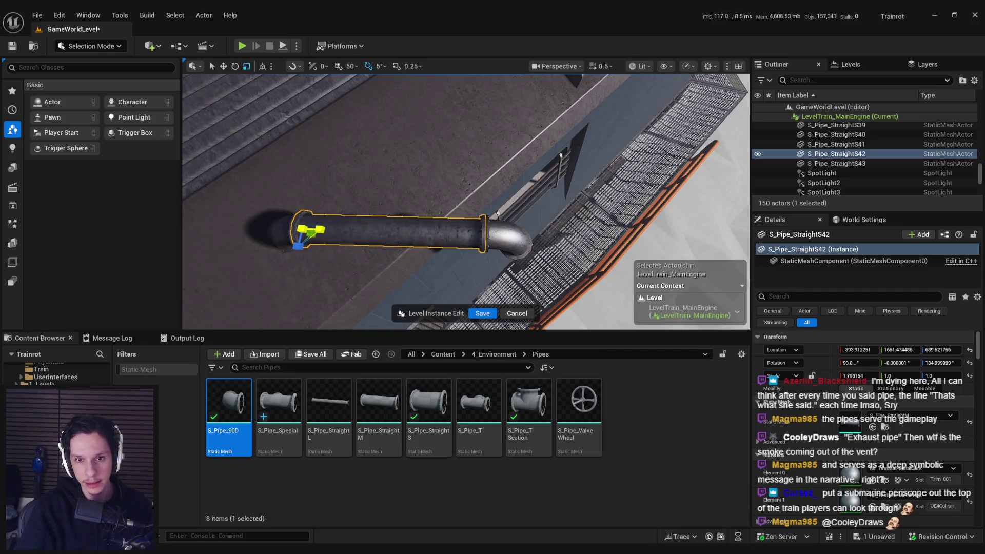
pyautogui.scroll(3, 412, 244)
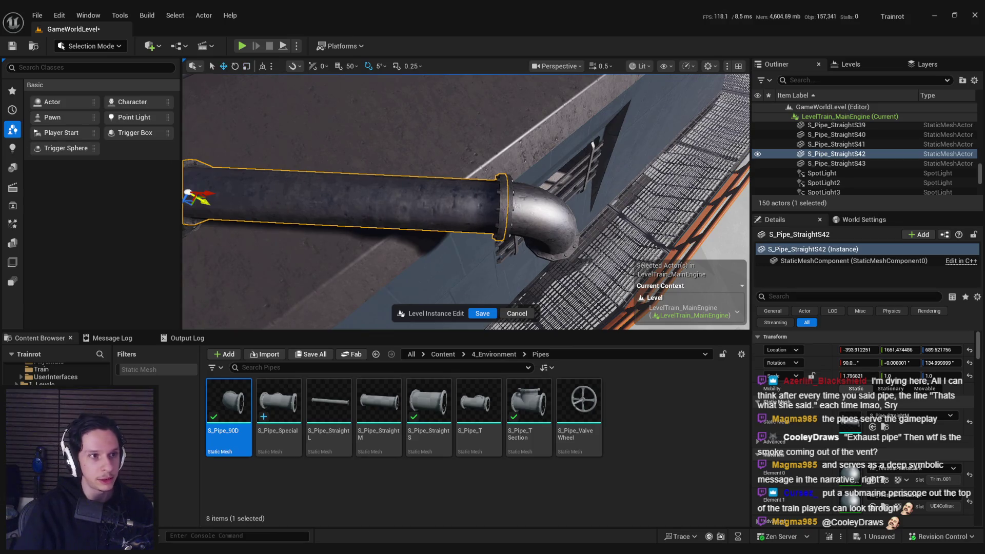
pyautogui.scroll(-10, 466, 202)
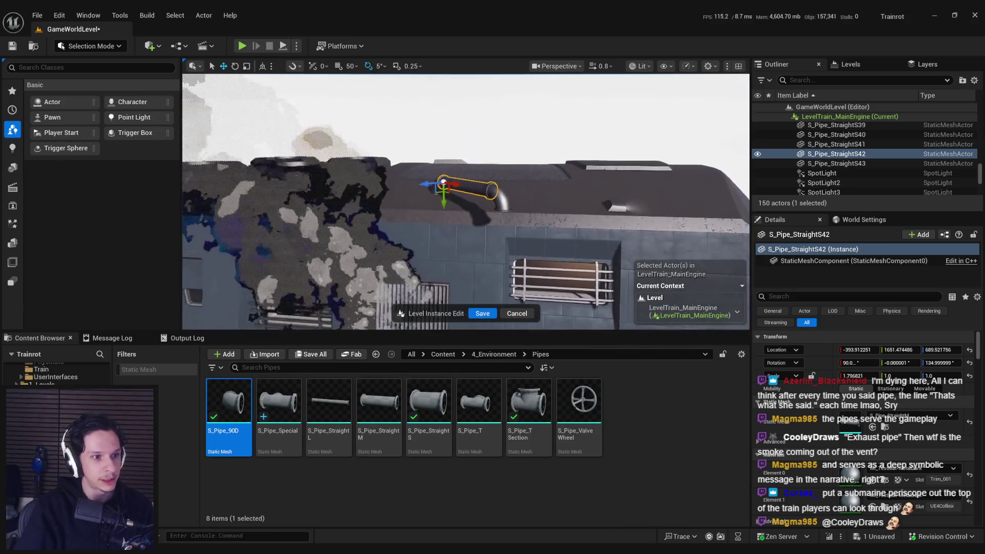
pyautogui.press('q')
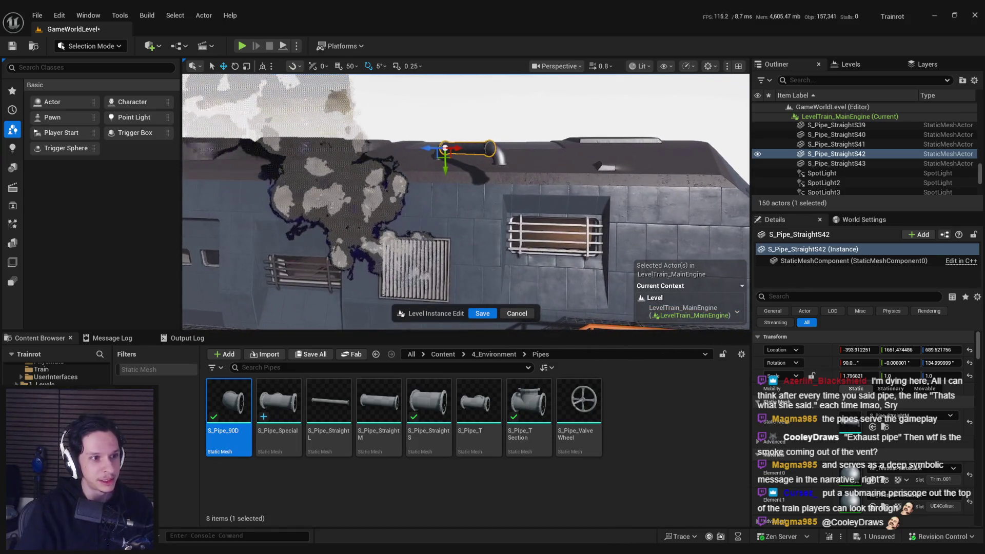
pyautogui.press('q')
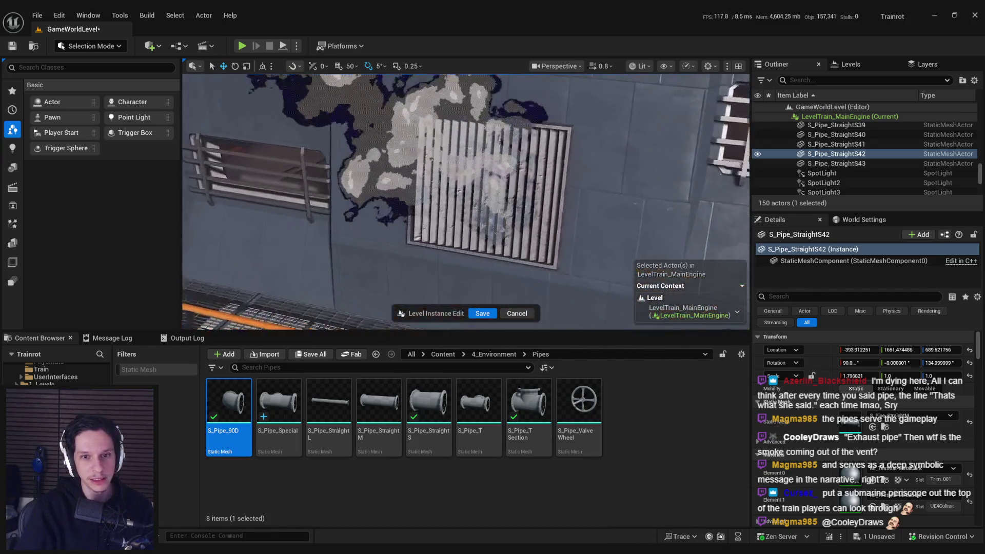
pyautogui.press('q')
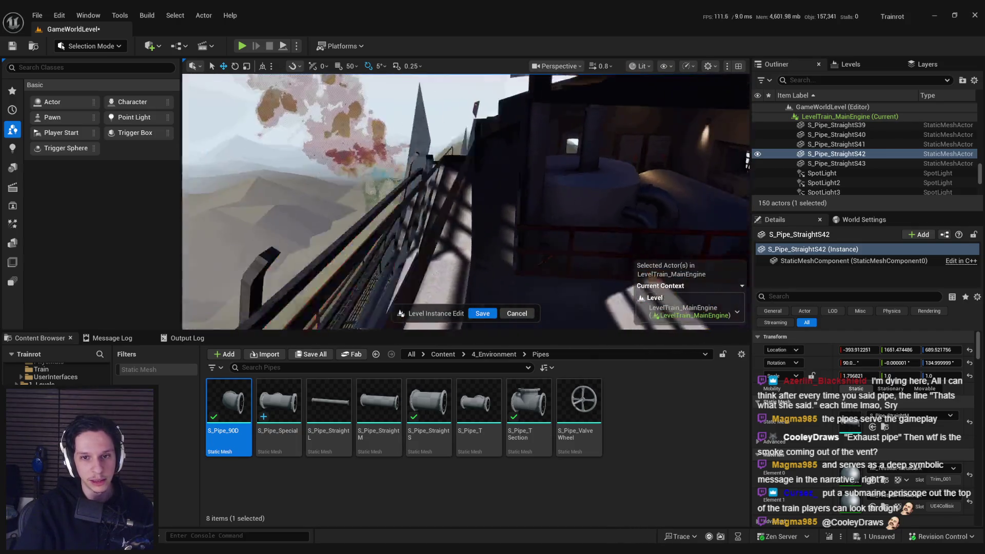
pyautogui.press('q')
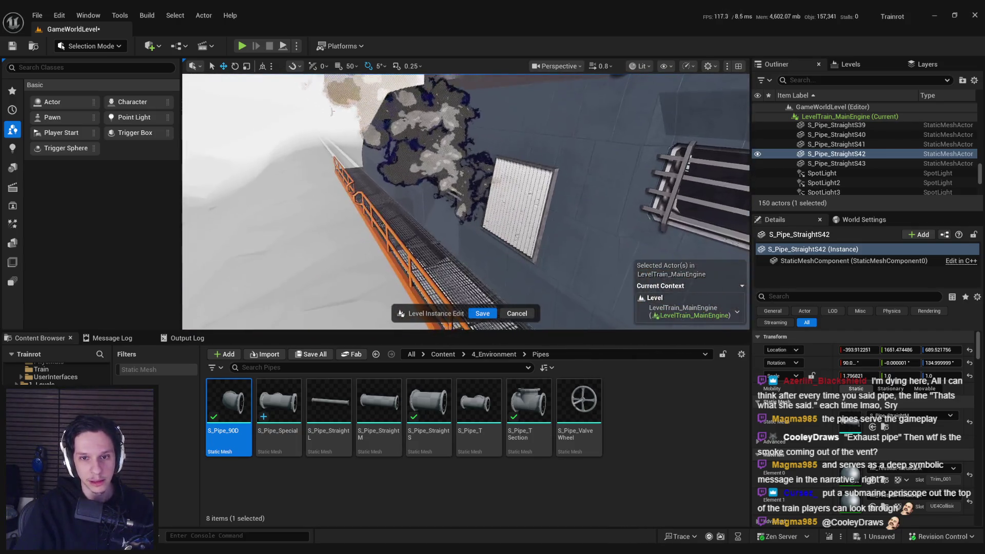
pyautogui.press('q')
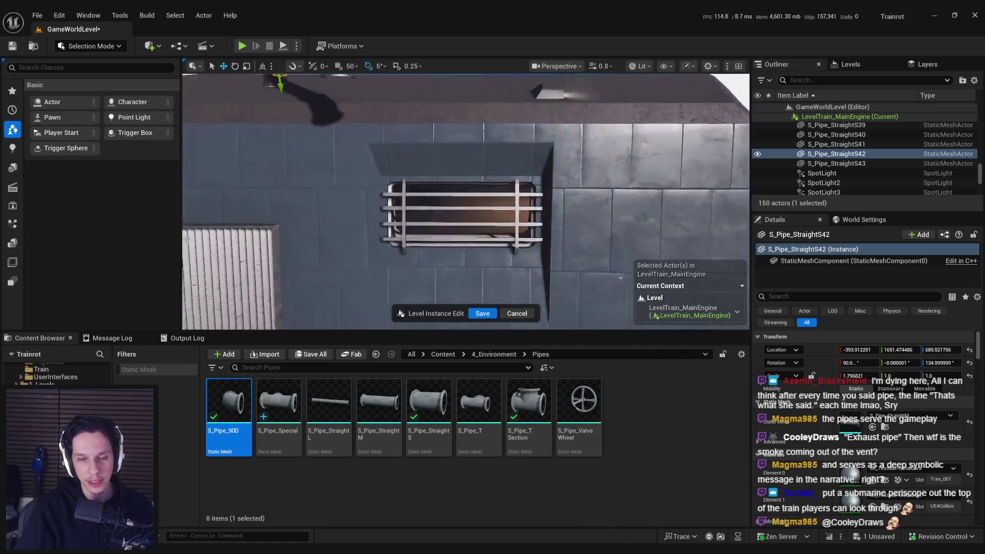
# - Duplicate the far-end elbow and pick the long straight pipe mesh for the copy
pyautogui.click(454, 202)
pyautogui.press('q')
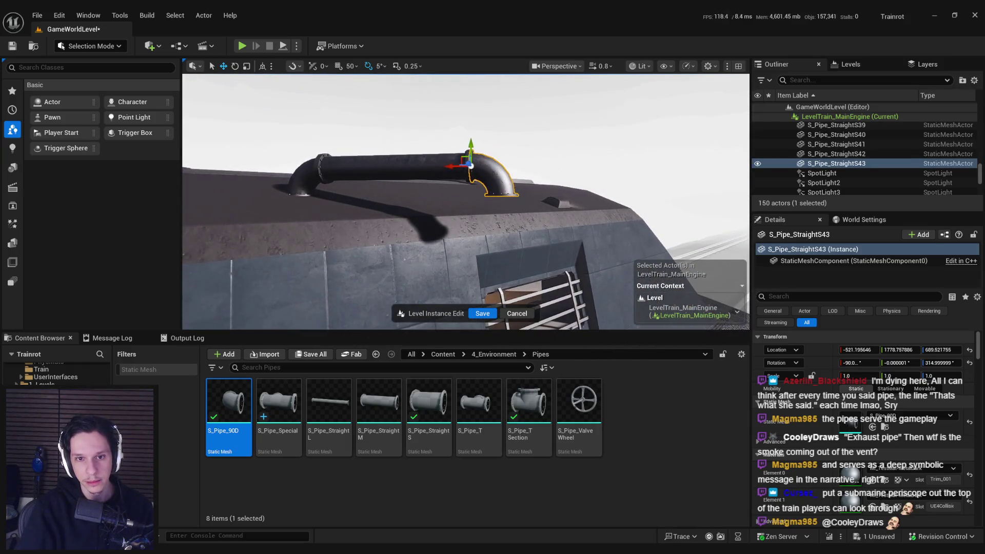
pyautogui.keyDown('ctrl'); pyautogui.click(376, 144); pyautogui.keyUp('ctrl')
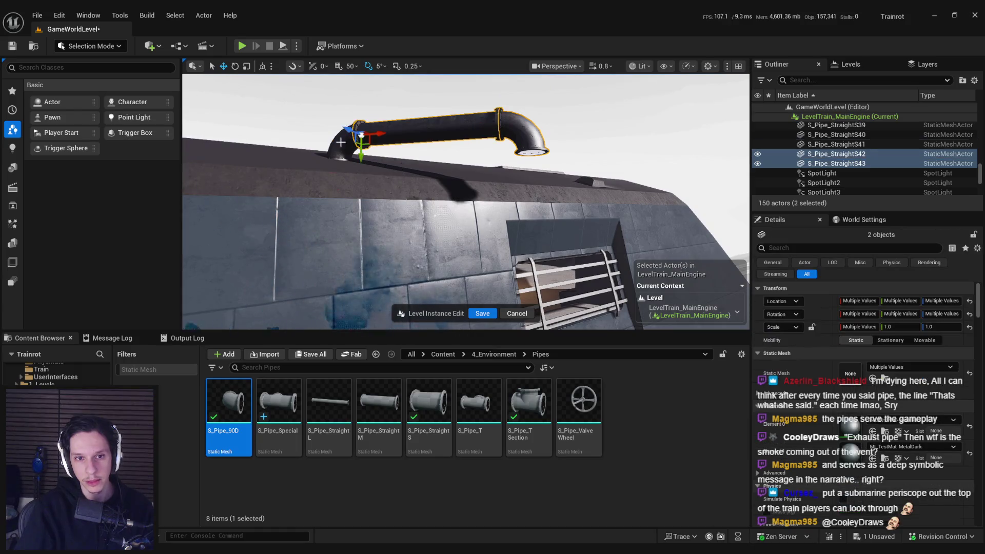
pyautogui.keyDown('ctrl'); pyautogui.click(340, 146); pyautogui.keyUp('ctrl')
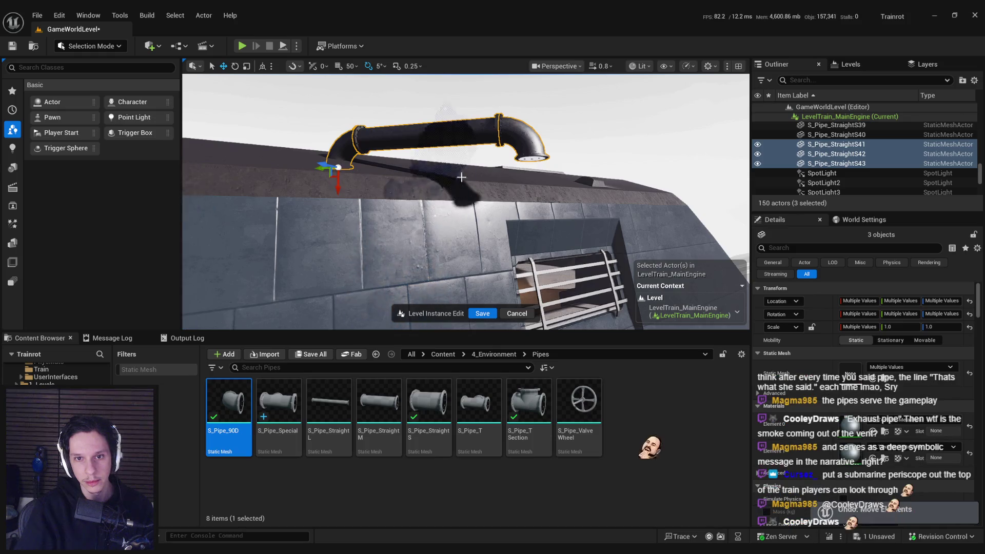
pyautogui.click(523, 141)
pyautogui.moveTo(522, 141)
pyautogui.mouseDown()
pyautogui.moveTo(503, 159)
pyautogui.moveTo(533, 164)
pyautogui.moveTo(477, 219)
pyautogui.mouseUp()
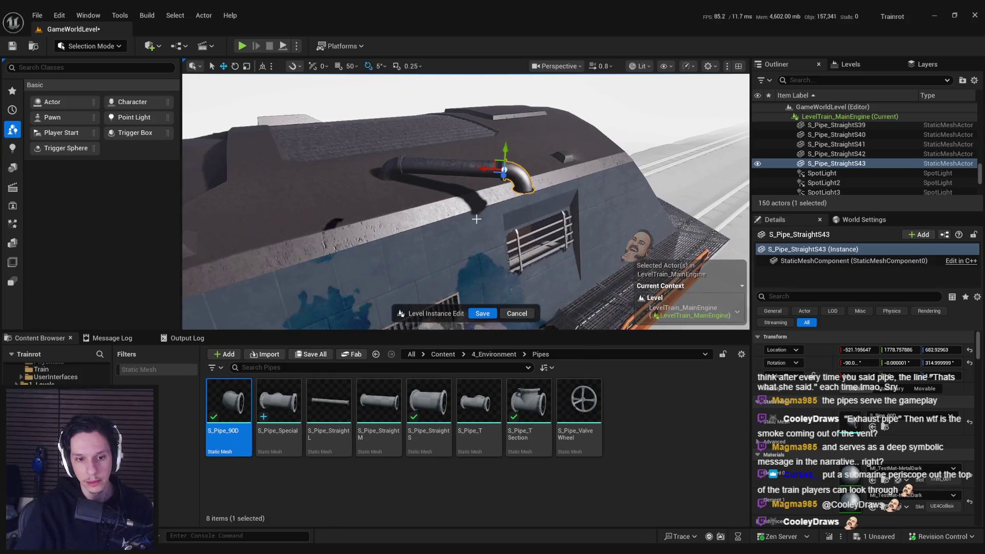
pyautogui.hotkey('ctrl', 'd')
pyautogui.click(329, 406)
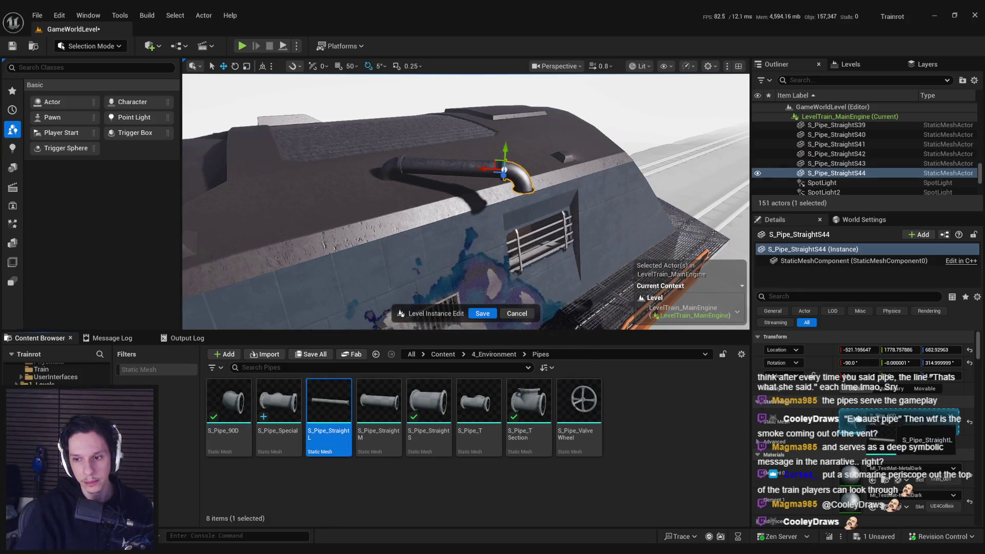
# - Make the copy a long straight pipe, rotate it to -60° and raise it to meet the elbow
pyautogui.click(874, 426)
pyautogui.press('e')
pyautogui.moveTo(517, 167)
pyautogui.mouseDown()
pyautogui.moveTo(483, 226)
pyautogui.moveTo(481, 179)
pyautogui.moveTo(519, 275)
pyautogui.moveTo(472, 275)
pyautogui.mouseUp()
pyautogui.press('w')
pyautogui.scroll(5, 519, 275)
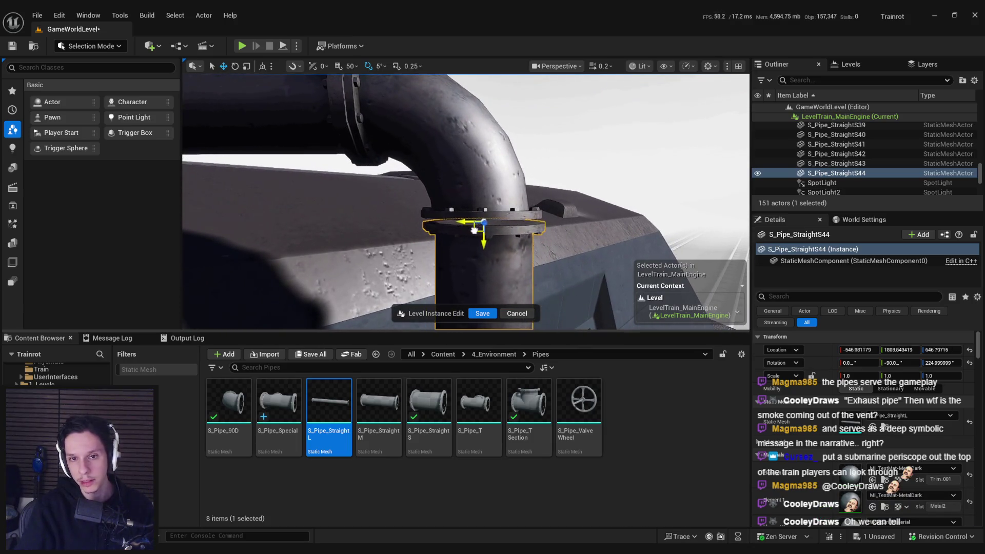
pyautogui.moveTo(474, 229); pyautogui.dragTo(473, 226)
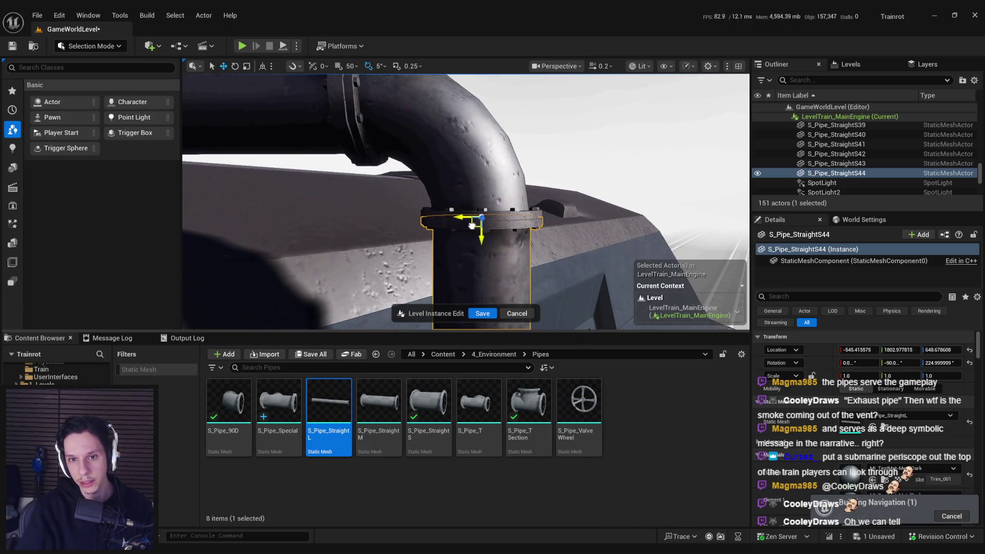
pyautogui.scroll(3, 466, 201)
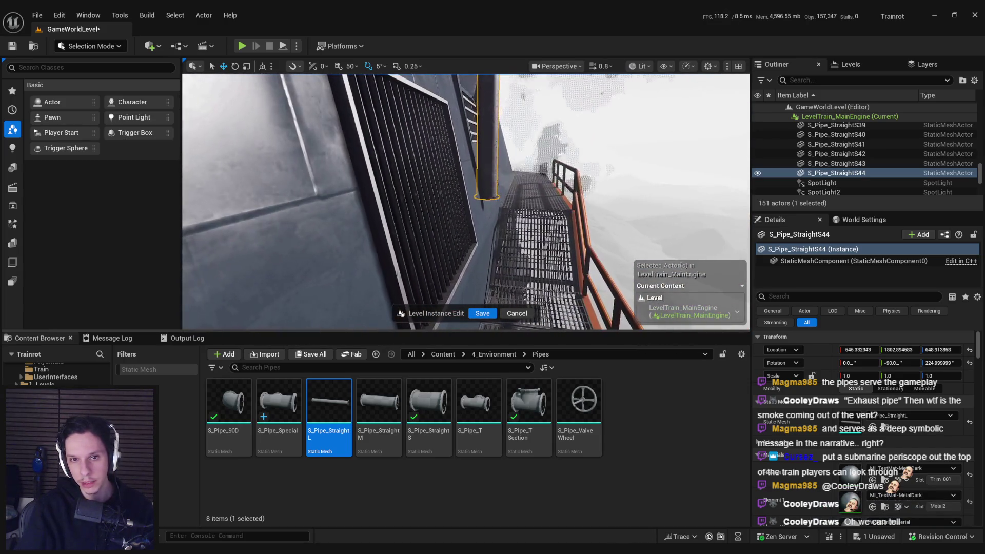
pyautogui.press('f')
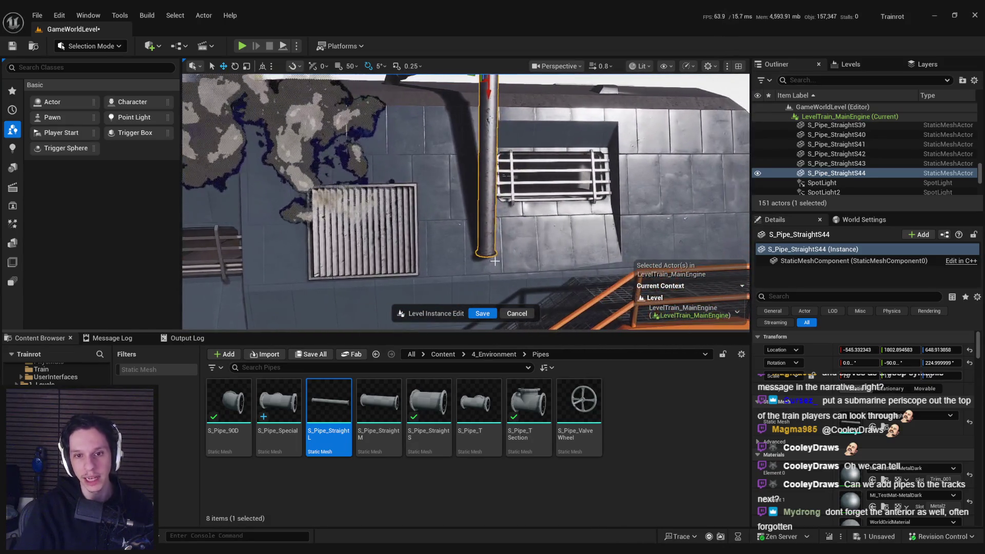
# - Slide the roof elbow pieces along Y to join the horizontal pipe
pyautogui.click(380, 403)
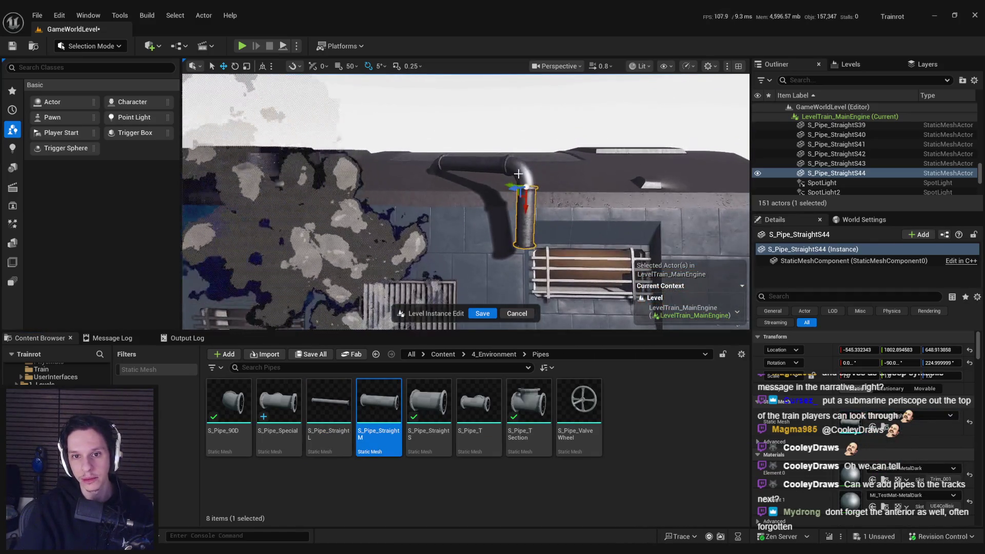
pyautogui.keyDown('ctrl'); pyautogui.click(487, 167); pyautogui.keyUp('ctrl')
pyautogui.keyDown('ctrl'); pyautogui.click(469, 165); pyautogui.keyUp('ctrl')
pyautogui.keyDown('ctrl'); pyautogui.click(440, 188); pyautogui.keyUp('ctrl')
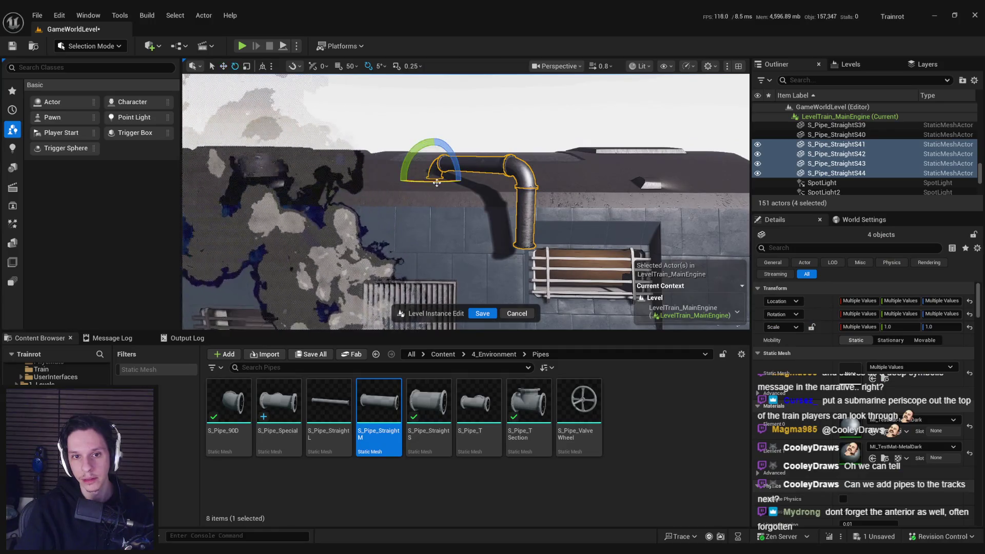
pyautogui.click(476, 167)
pyautogui.press('f')
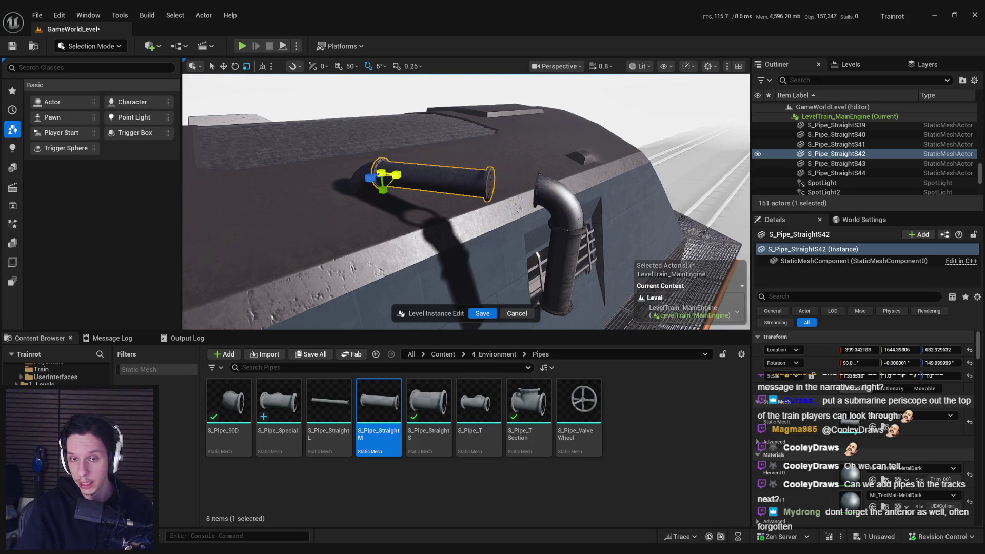
pyautogui.click(564, 262)
pyautogui.moveTo(547, 221); pyautogui.dragTo(503, 219)
# - Alt-drag a copy of the downpipe section below it and choose the S_Pipe_Special asset
pyautogui.scroll(5, 502, 219)
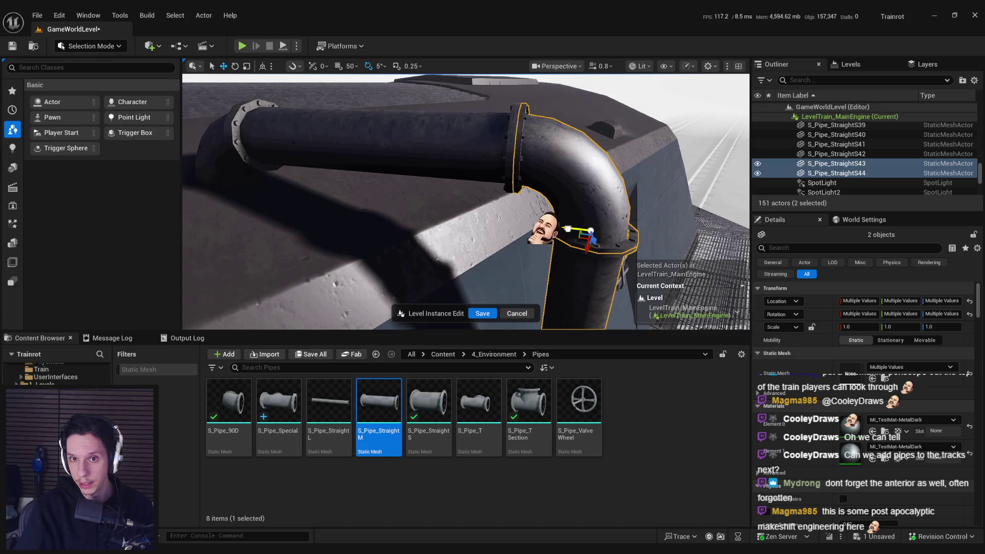
pyautogui.click(570, 256)
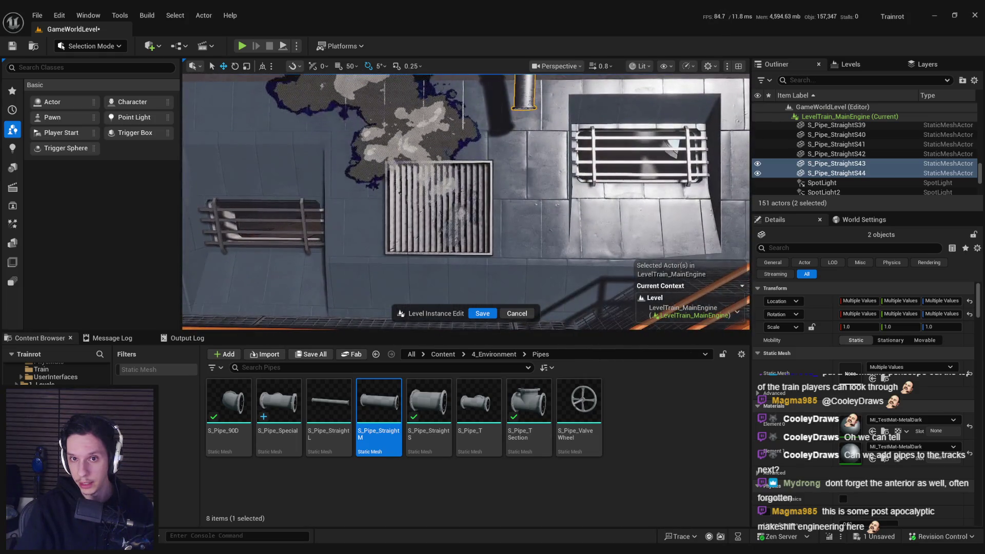
pyautogui.moveTo(505, 149); pyautogui.dragTo(504, 208)
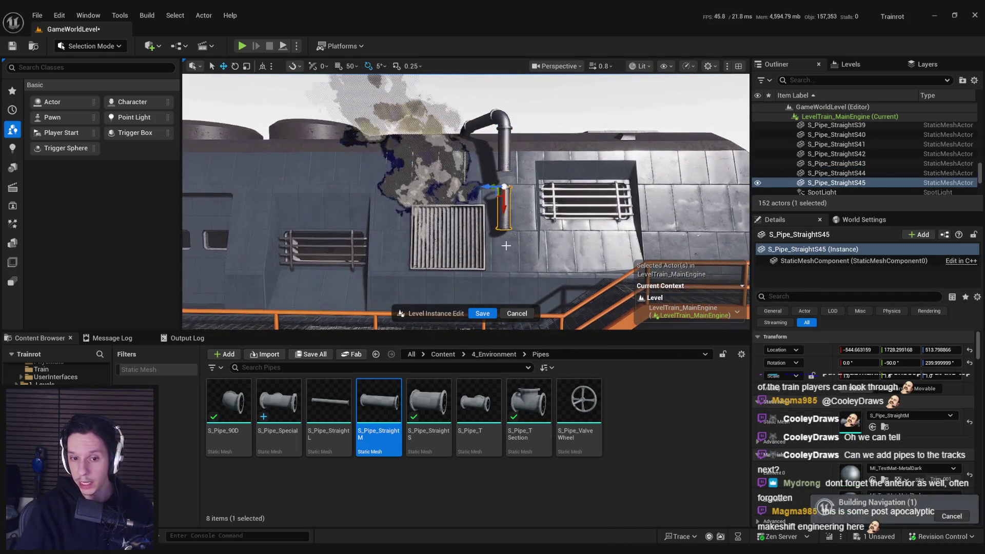
pyautogui.moveTo(278, 403); pyautogui.dragTo(908, 415)
# - Replace the copy with the S_Pipe_Special valve piece, lower it and scale it to 1.2003
pyautogui.press('f')
pyautogui.press('e')
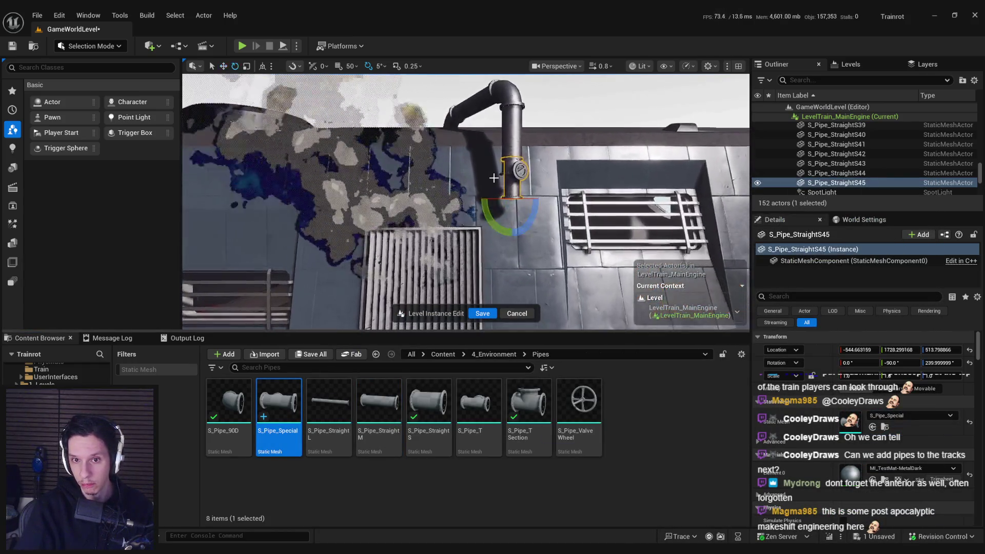
pyautogui.press('w')
pyautogui.moveTo(483, 228); pyautogui.dragTo(482, 272)
pyautogui.scroll(2, 483, 221)
pyautogui.press('r')
pyautogui.scroll(2, 486, 245)
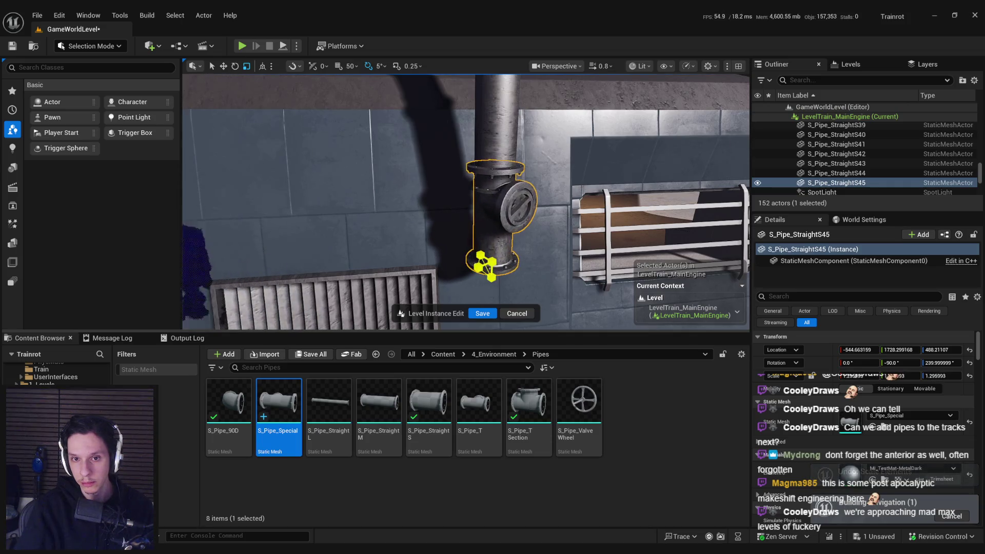
pyautogui.moveTo(494, 296); pyautogui.dragTo(493, 301)
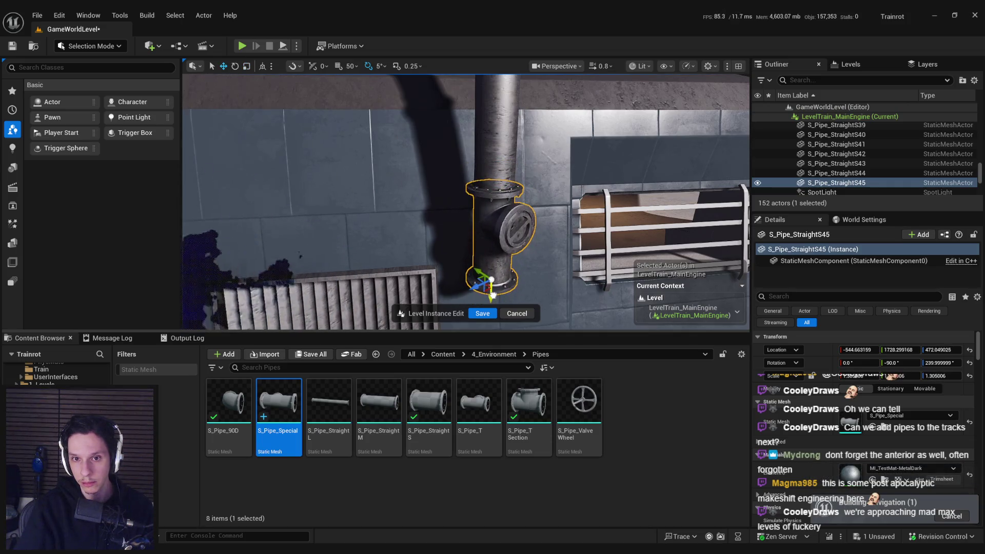
pyautogui.scroll(-10, 492, 296)
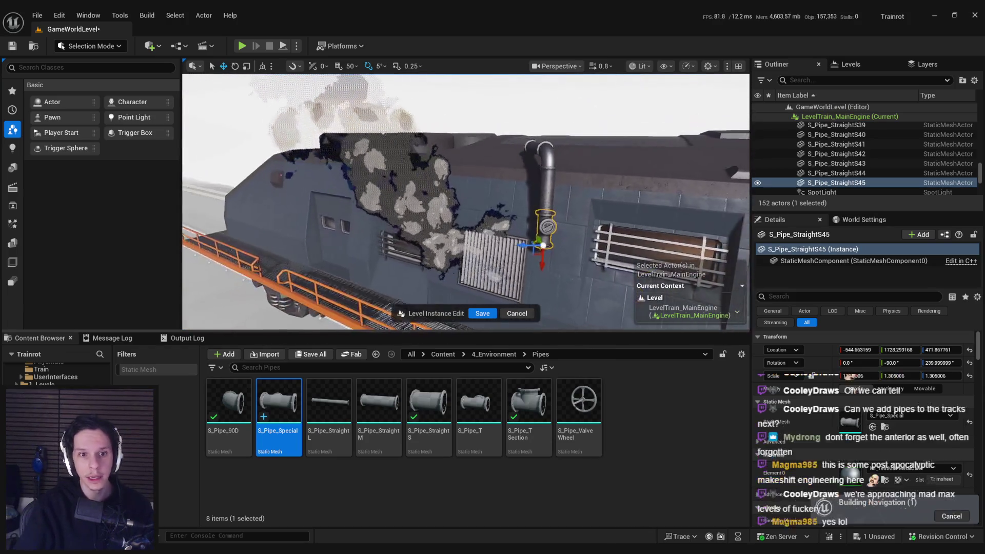
pyautogui.scroll(5, 584, 288)
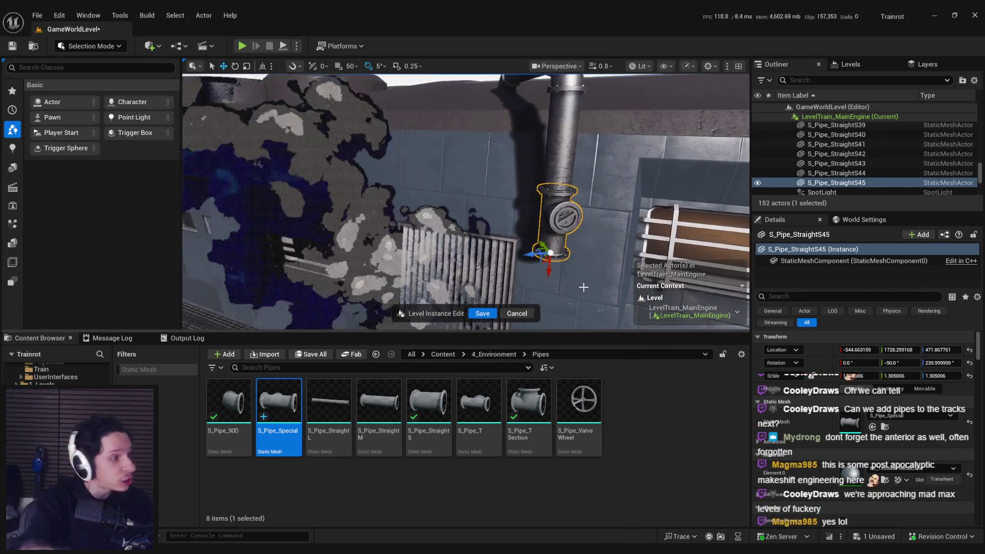
# - Raise the valve piece to meet the pipe above and adjust its rotation
pyautogui.moveTo(584, 288)
pyautogui.mouseDown()
pyautogui.moveTo(600, 290)
pyautogui.moveTo(637, 329)
pyautogui.mouseUp()
pyautogui.press('f')
pyautogui.moveTo(549, 236)
pyautogui.mouseDown()
pyautogui.moveTo(565, 195)
pyautogui.moveTo(549, 267)
pyautogui.mouseUp()
pyautogui.scroll(-5, 529, 200)
pyautogui.moveTo(529, 216); pyautogui.dragTo(529, 200)
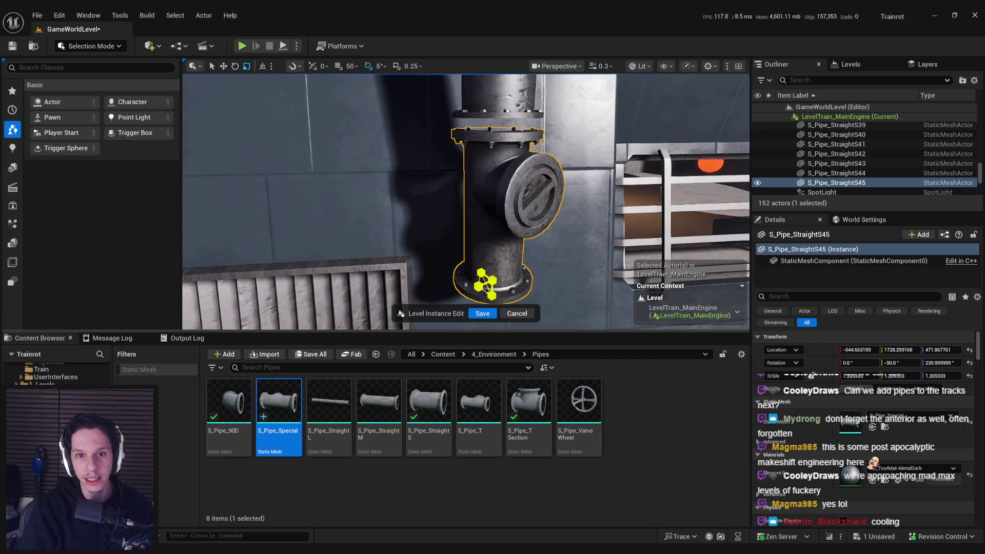
pyautogui.moveTo(490, 288)
pyautogui.mouseDown()
pyautogui.moveTo(516, 298)
pyautogui.moveTo(522, 326)
pyautogui.mouseUp()
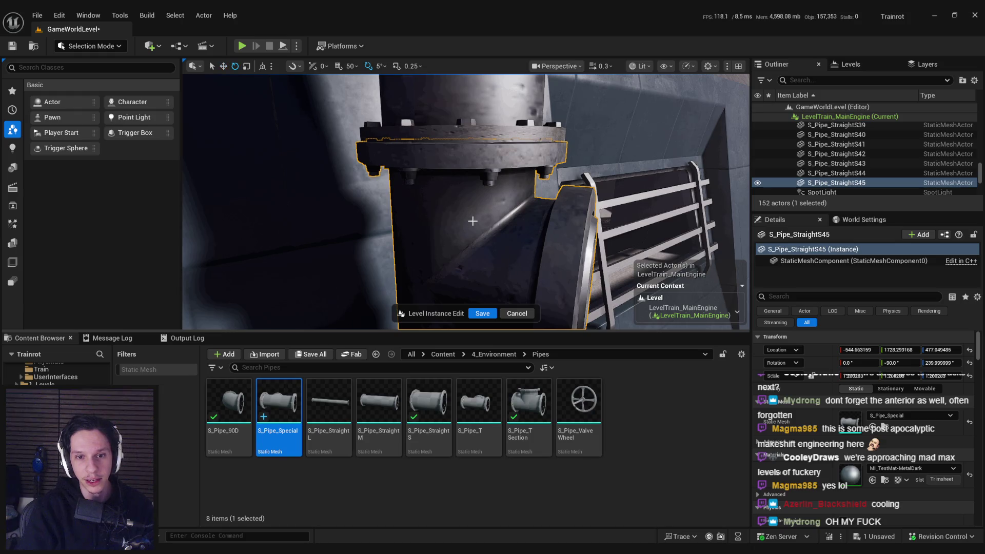
pyautogui.press('f')
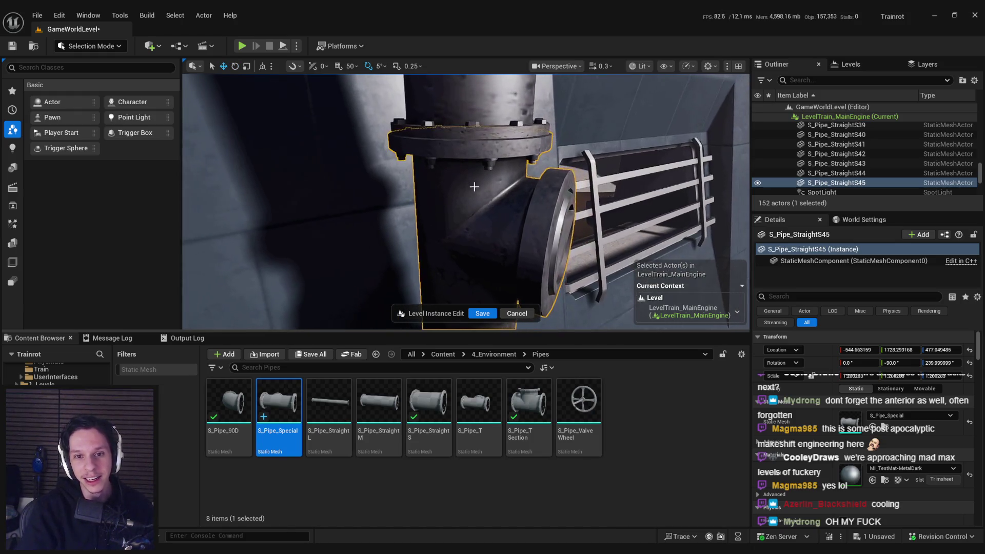
pyautogui.press('e')
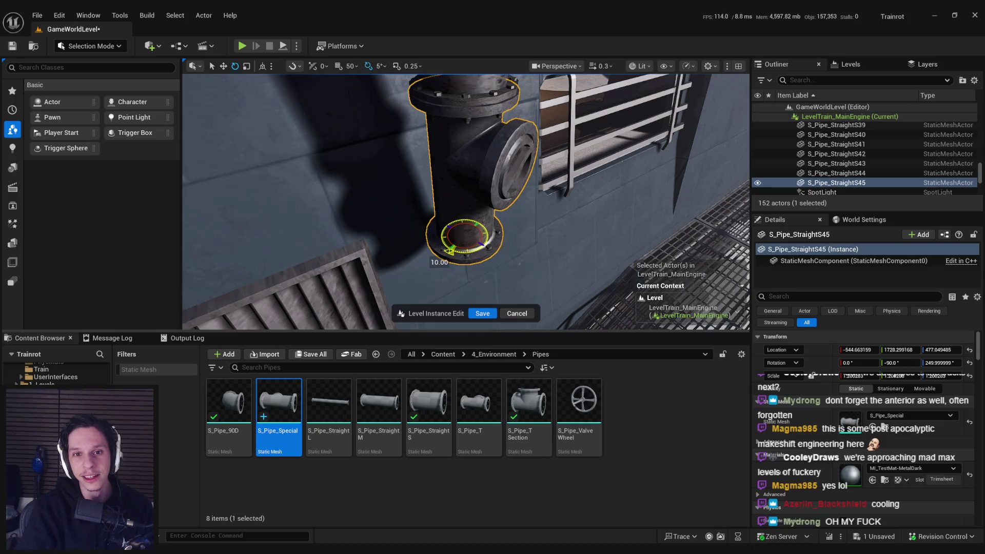
pyautogui.press('w')
pyautogui.scroll(-5, 466, 202)
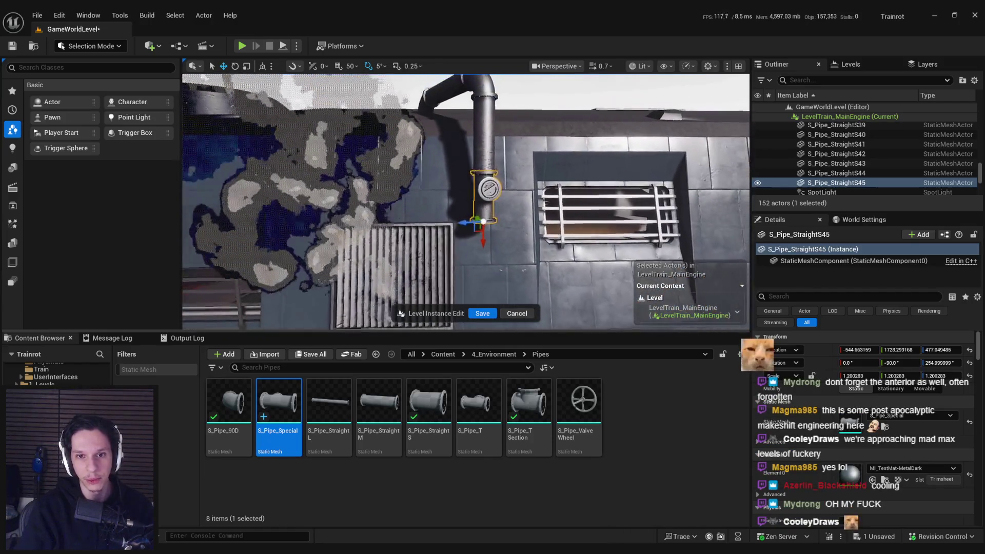
# - Save the level and Alt-drag a copy of the valve piece just below it
pyautogui.hotkey('ctrl', 's')
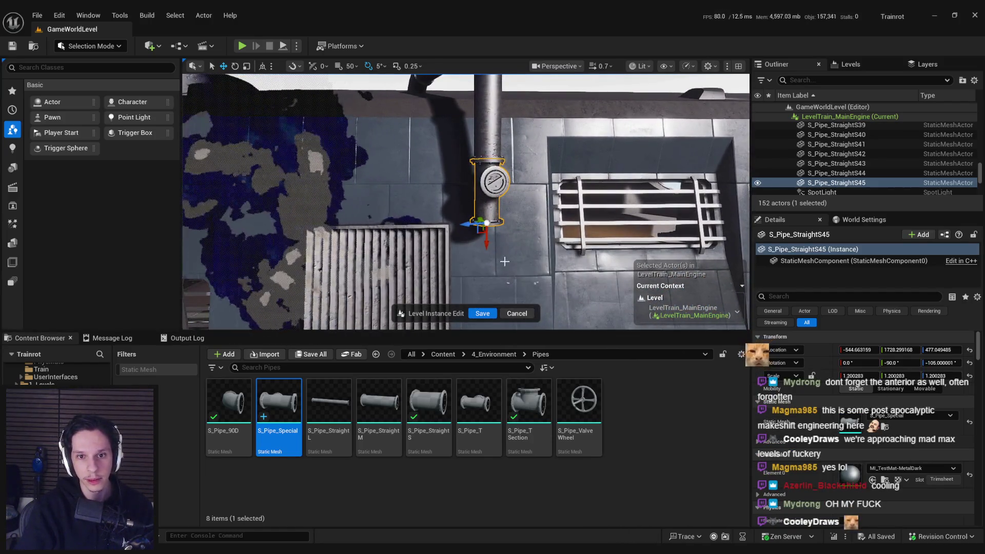
pyautogui.scroll(2, 502, 257)
pyautogui.moveTo(487, 205); pyautogui.dragTo(488, 250)
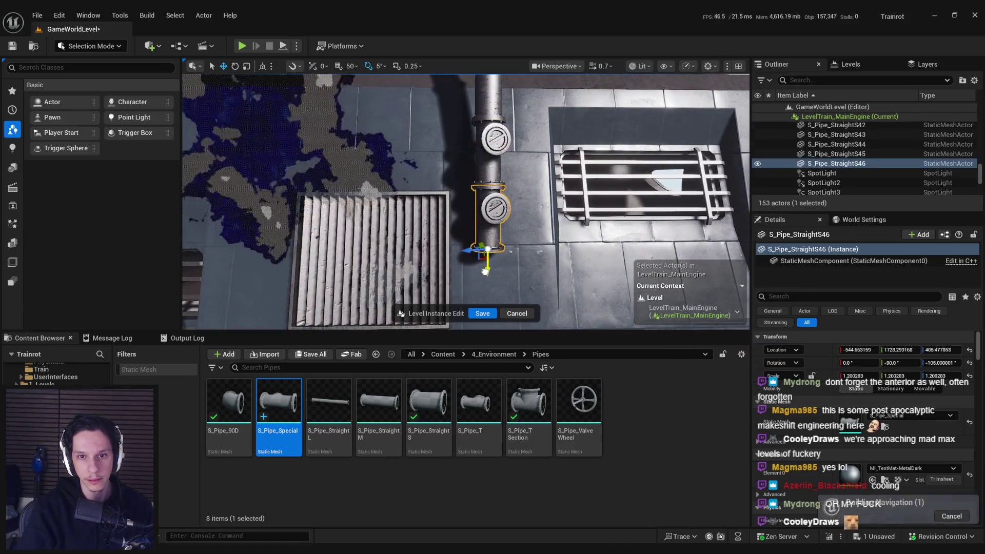
# - Make the lower copy an S_Pipe_90D elbow, rotate it to 90° and raise it under the valve
pyautogui.click(229, 401)
pyautogui.click(873, 427)
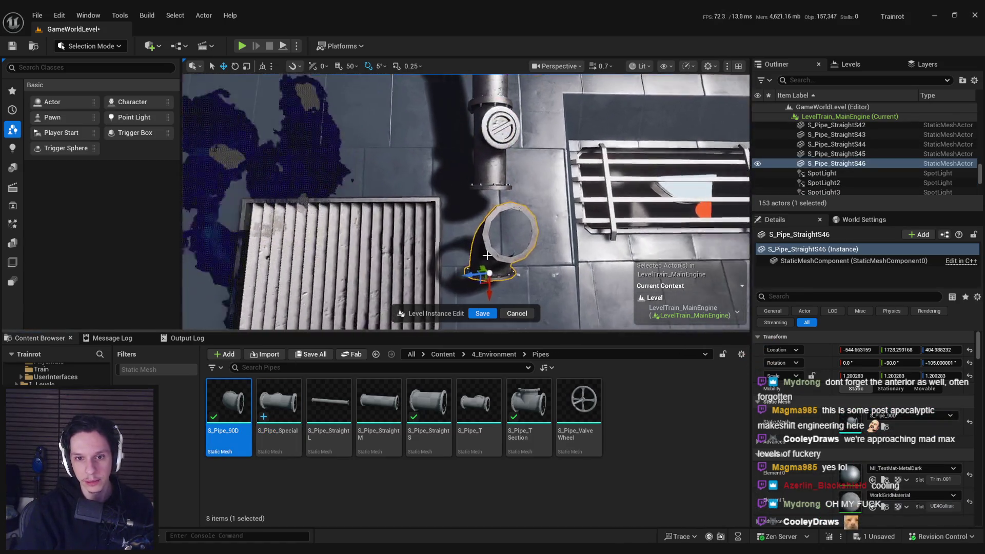
pyautogui.hotkey('ctrl', 'z')
pyautogui.hotkey('ctrl', 'z')
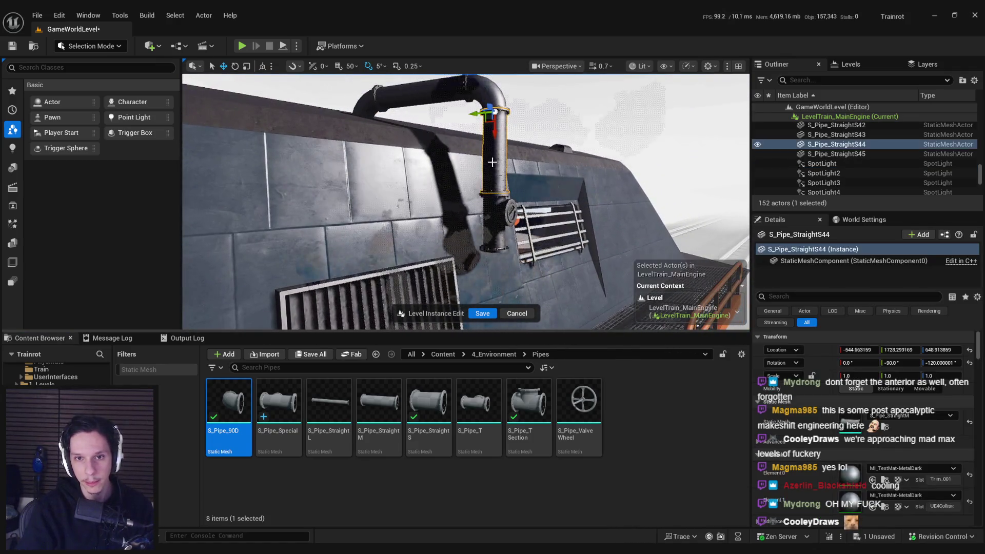
pyautogui.hotkey('ctrl', 'y')
pyautogui.hotkey('ctrl', 'y')
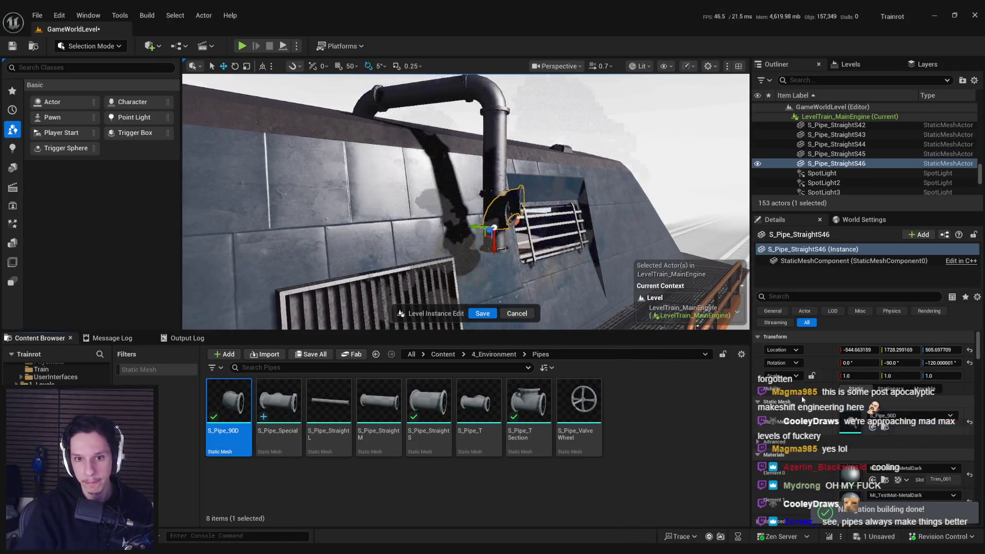
pyautogui.press('e')
pyautogui.moveTo(483, 154); pyautogui.dragTo(499, 135)
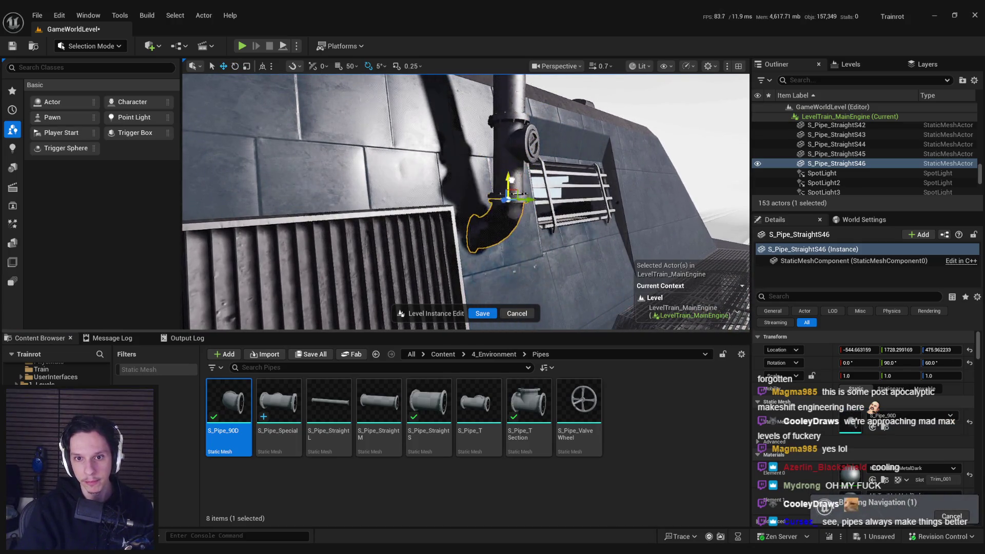
pyautogui.moveTo(512, 184); pyautogui.dragTo(512, 180)
pyautogui.scroll(5, 512, 180)
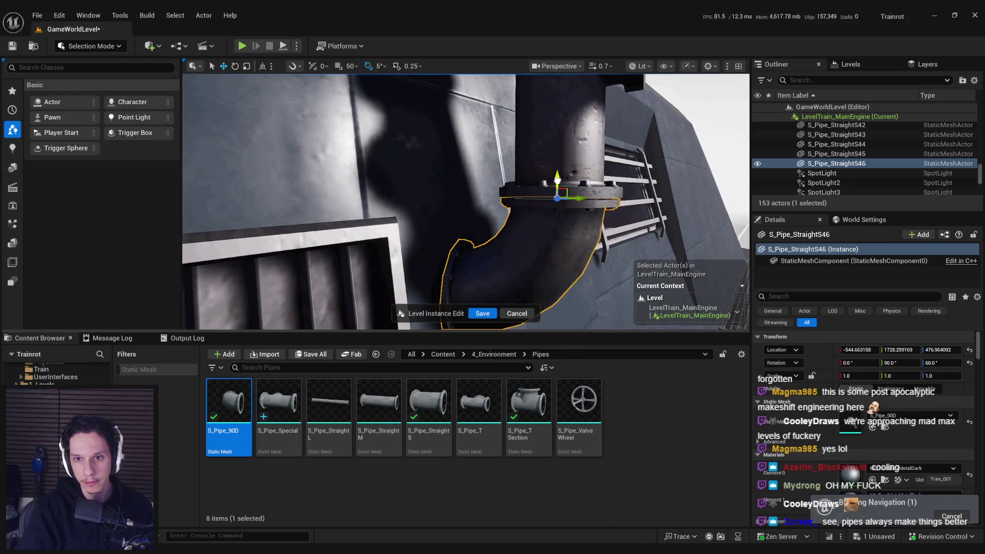
pyautogui.press('e')
pyautogui.moveTo(635, 203)
pyautogui.mouseDown()
pyautogui.moveTo(469, 171)
pyautogui.moveTo(445, 180)
pyautogui.moveTo(497, 212)
pyautogui.moveTo(498, 165)
pyautogui.mouseUp()
pyautogui.press('w')
pyautogui.scroll(2, 497, 174)
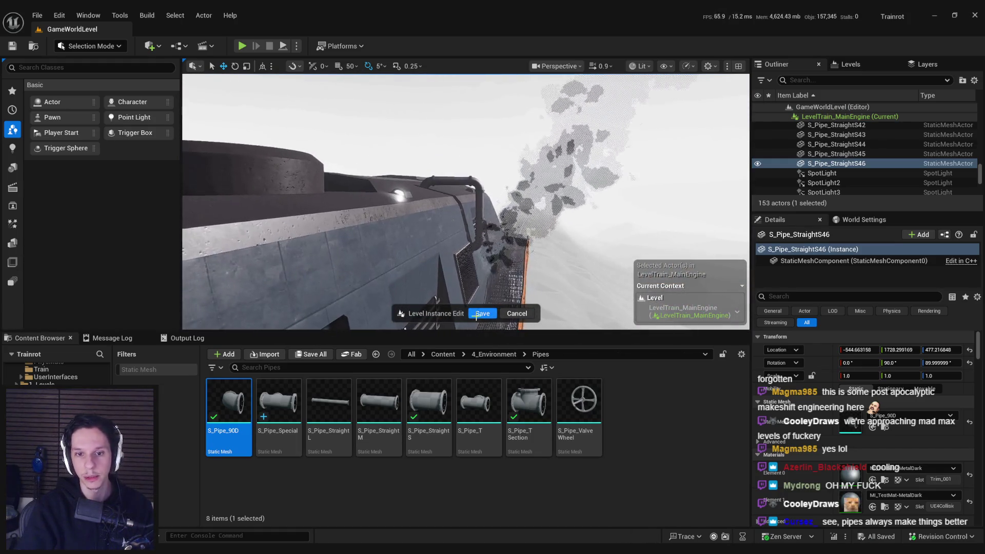
# - Save the train level instance edits and make Station_1 visible in the Levels list
pyautogui.click(483, 313)
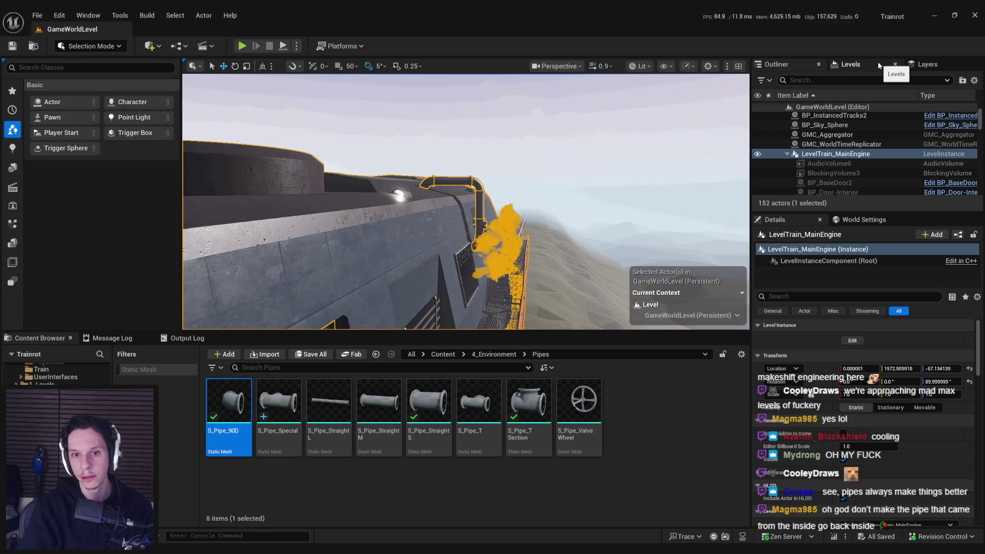
pyautogui.click(879, 65)
pyautogui.click(763, 123)
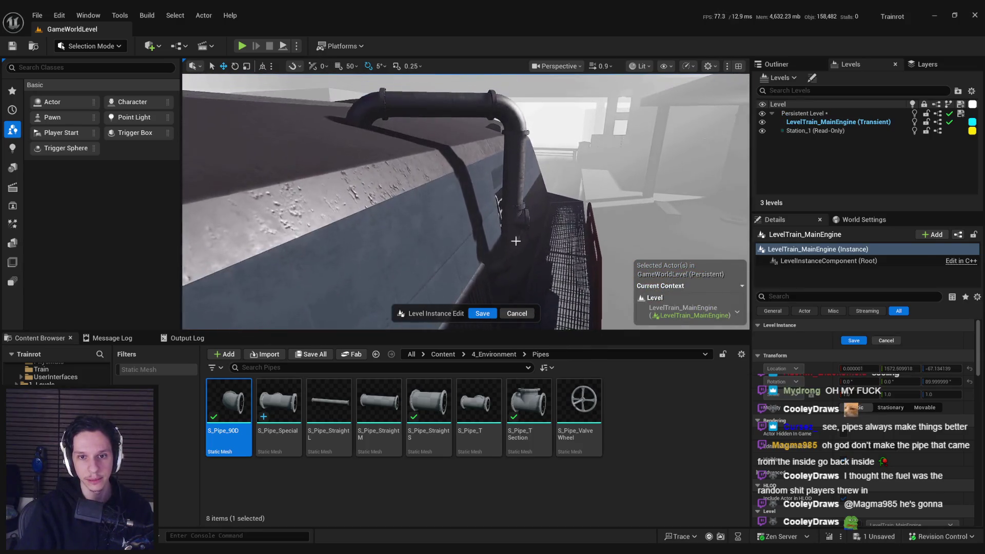
pyautogui.click(516, 241)
pyautogui.keyDown('ctrl'); pyautogui.click(506, 265); pyautogui.keyUp('ctrl')
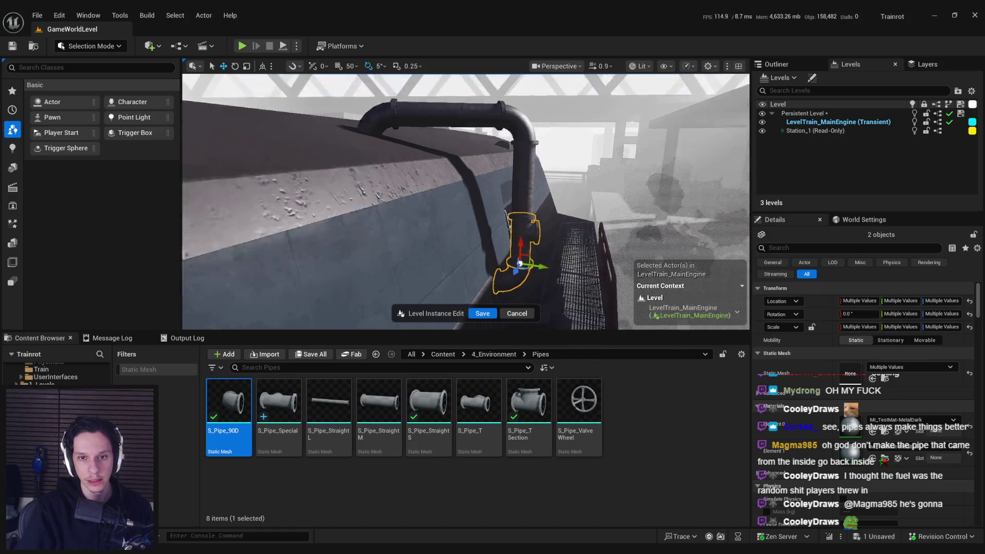
pyautogui.moveTo(520, 252); pyautogui.dragTo(520, 277)
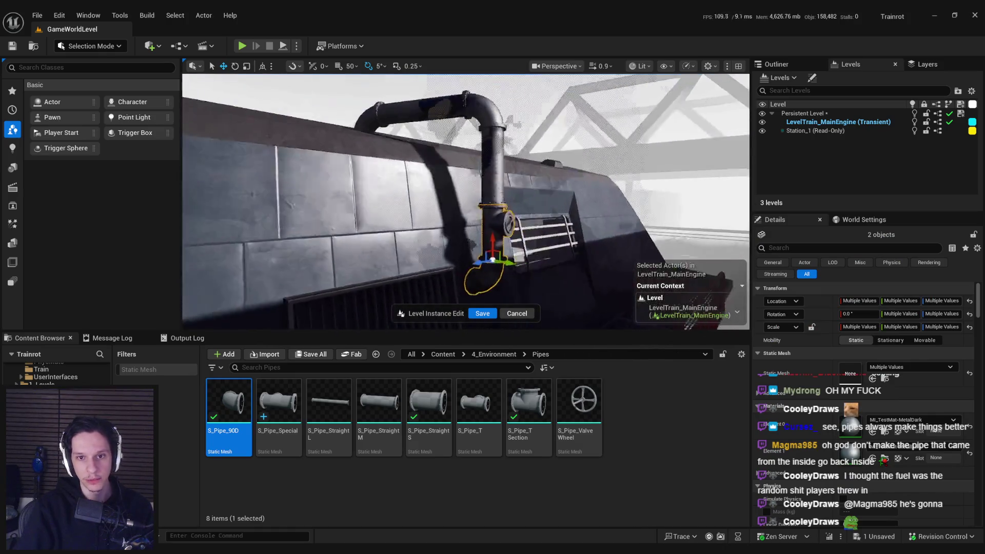
pyautogui.keyDown('ctrl'); pyautogui.click(505, 187); pyautogui.keyUp('ctrl')
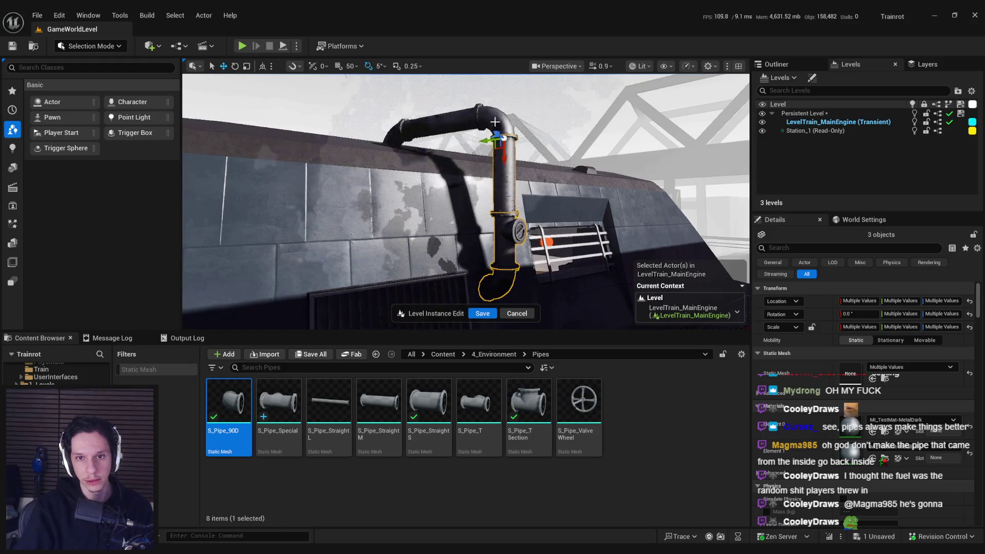
pyautogui.hotkey('ctrl', 'z')
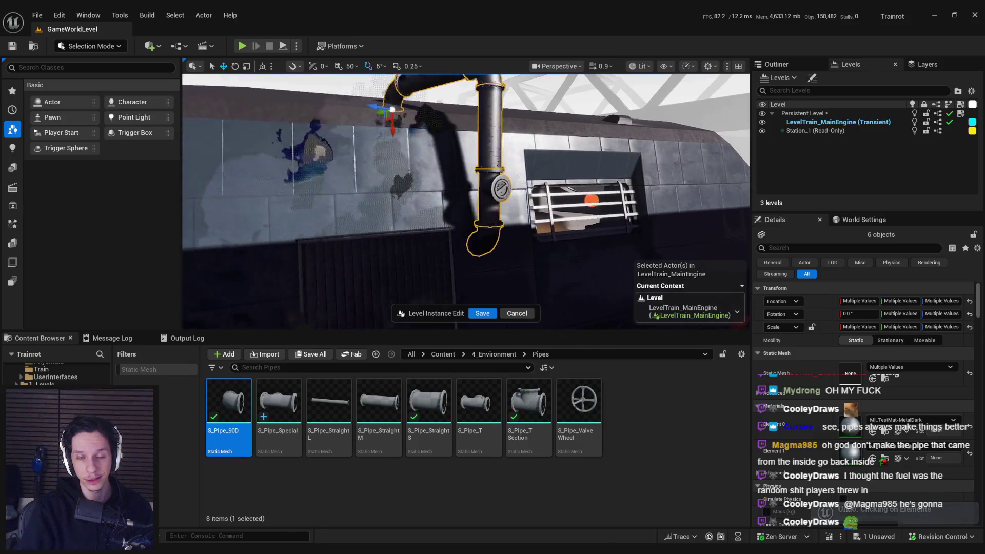
pyautogui.press('a')
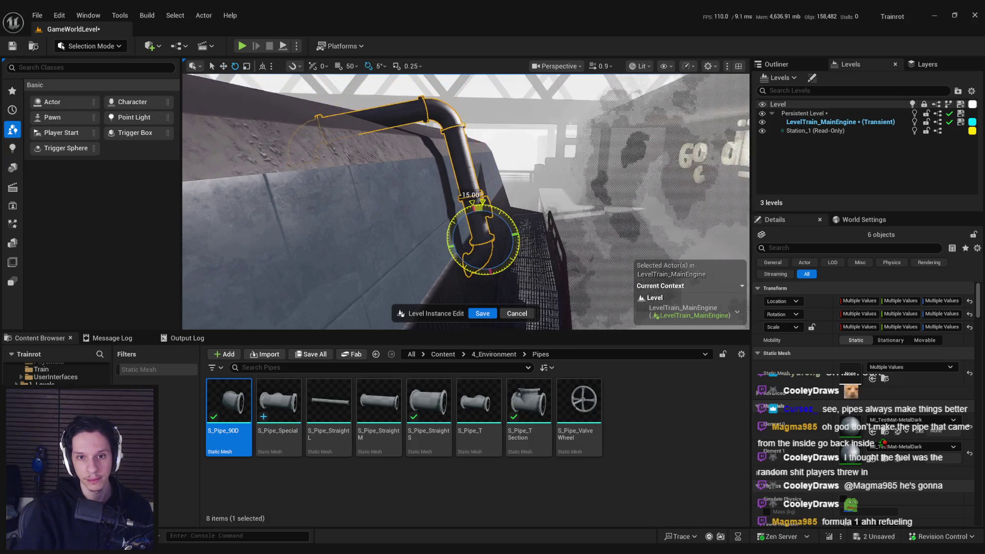
pyautogui.press('w')
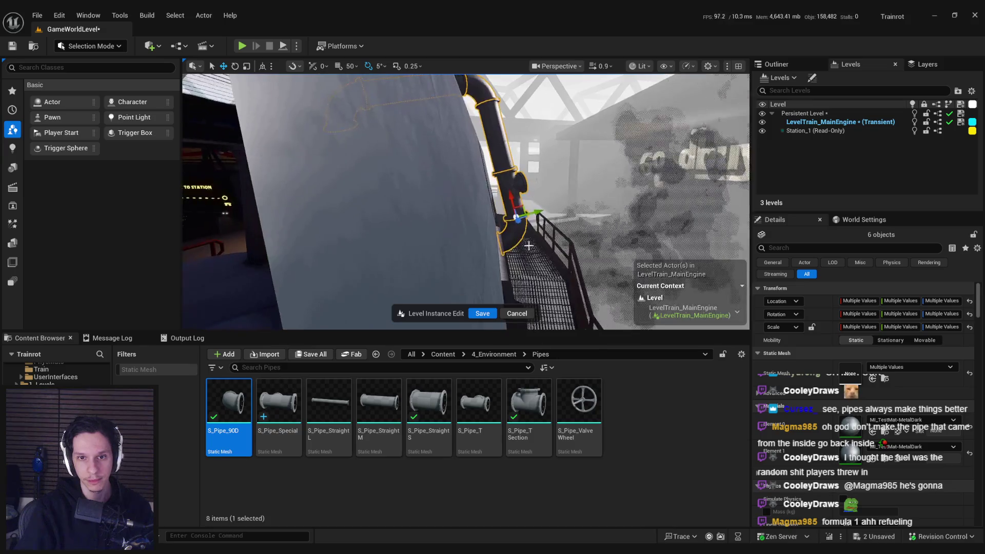
pyautogui.press('d')
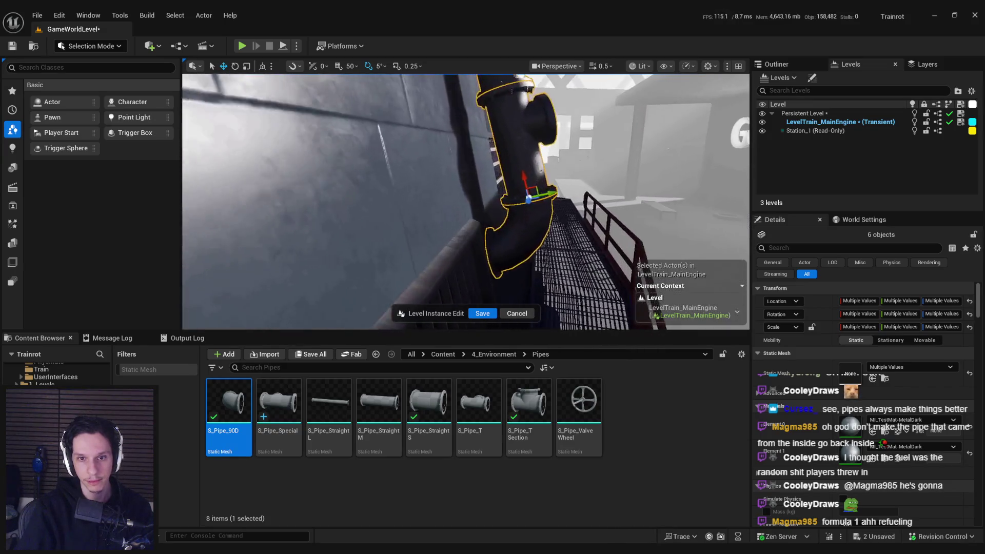
pyautogui.press('w')
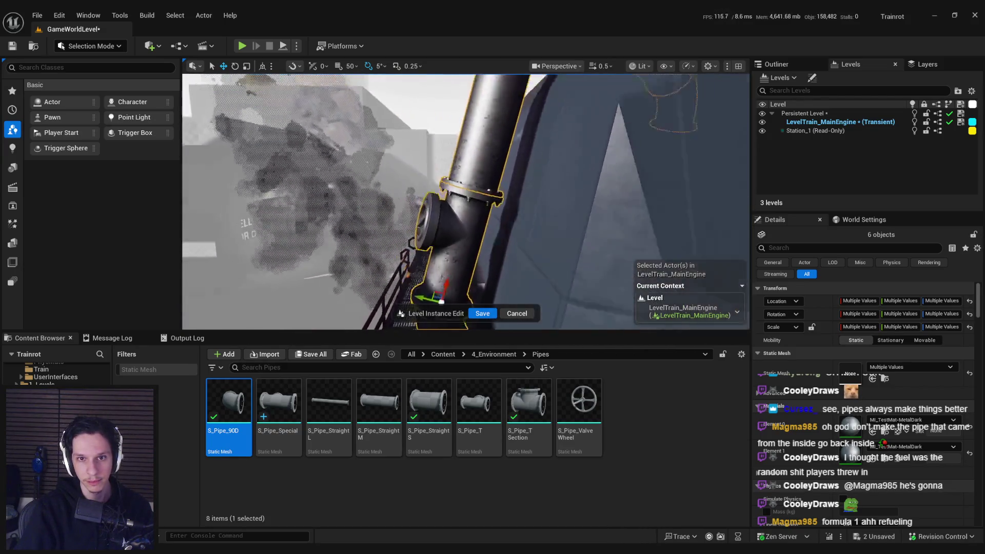
pyautogui.press('s')
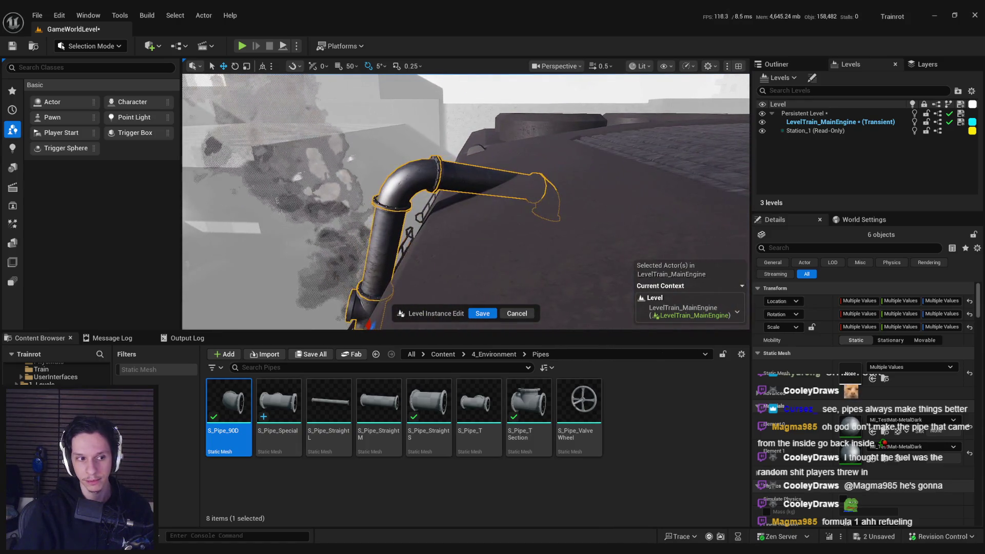
pyautogui.press('d')
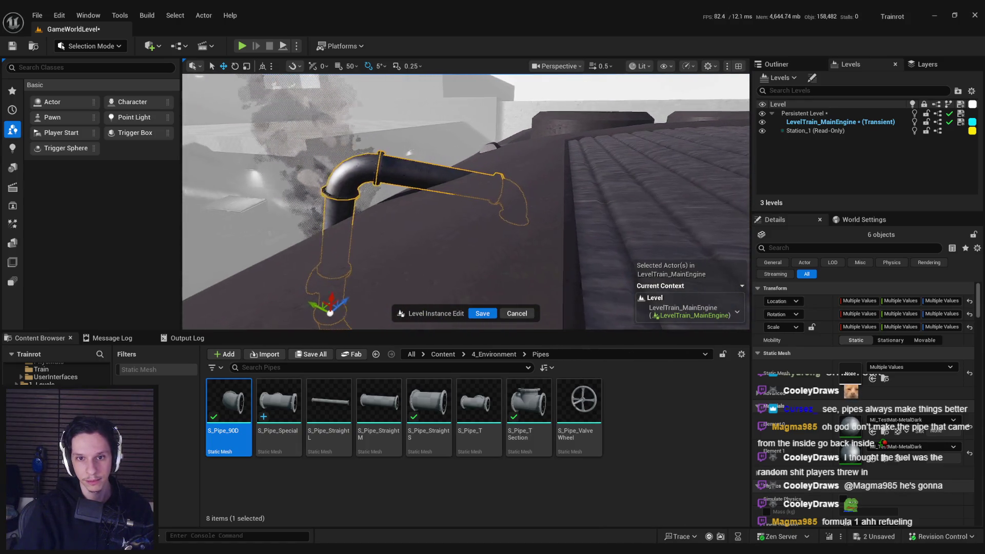
pyautogui.press('q')
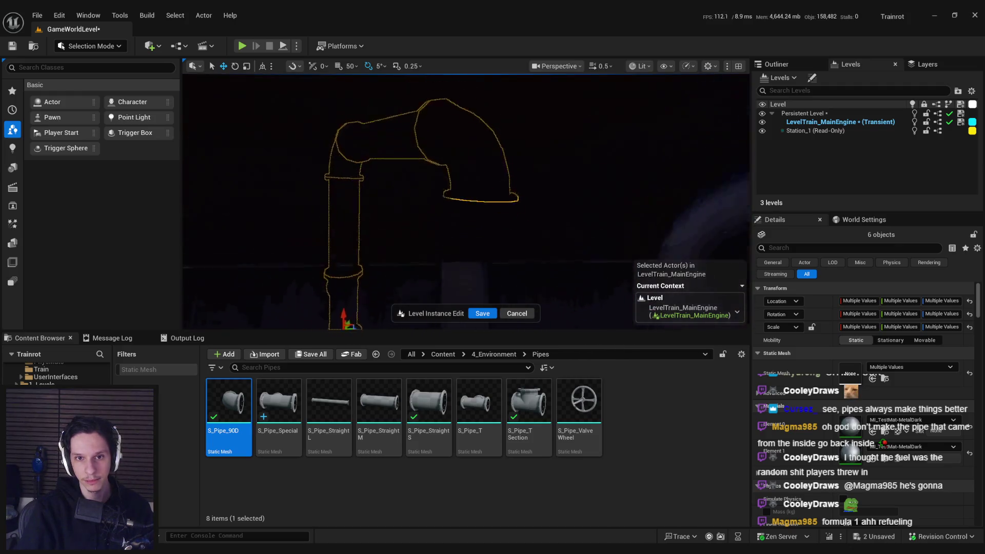
pyautogui.press('e')
pyautogui.click(598, 220)
pyautogui.press('Escape')
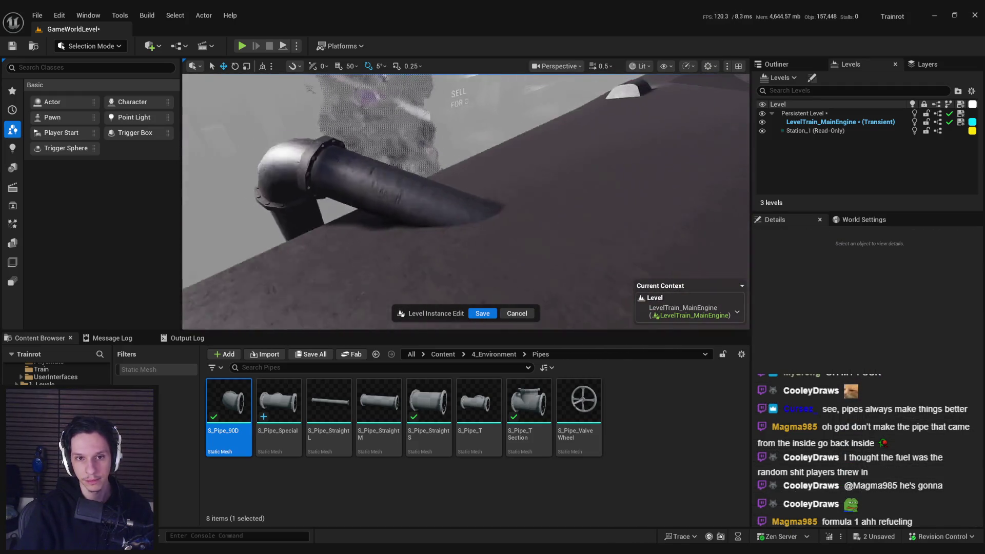
pyautogui.press('q')
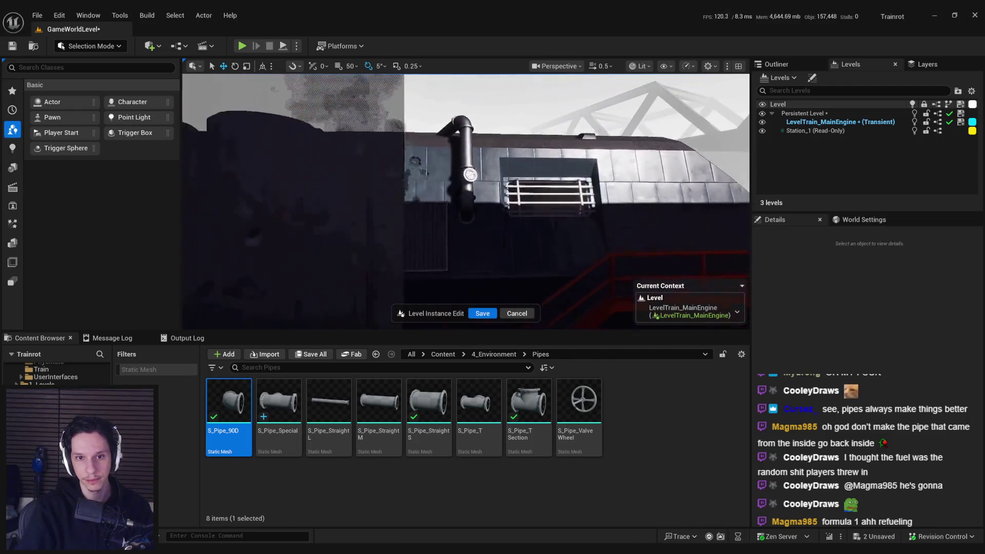
pyautogui.press('e')
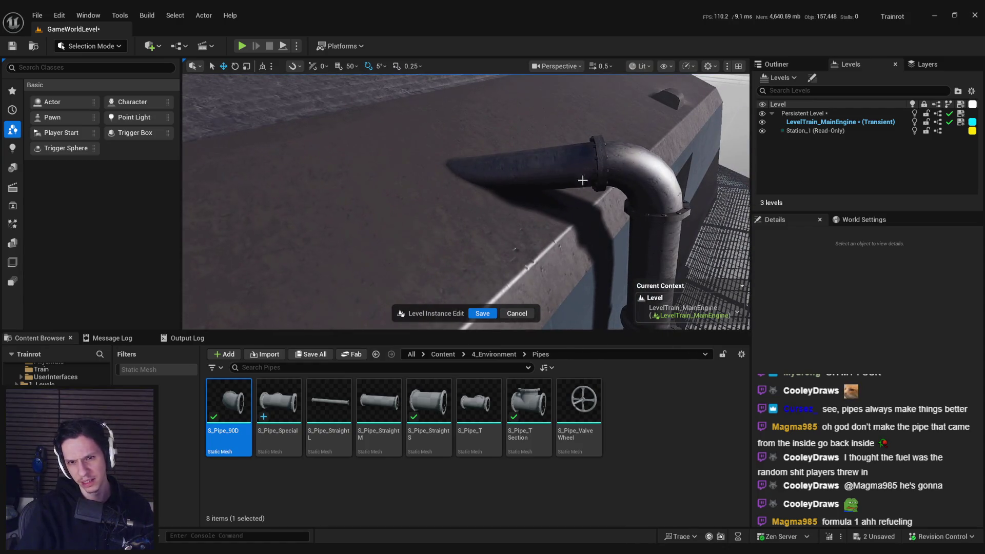
pyautogui.click(561, 149)
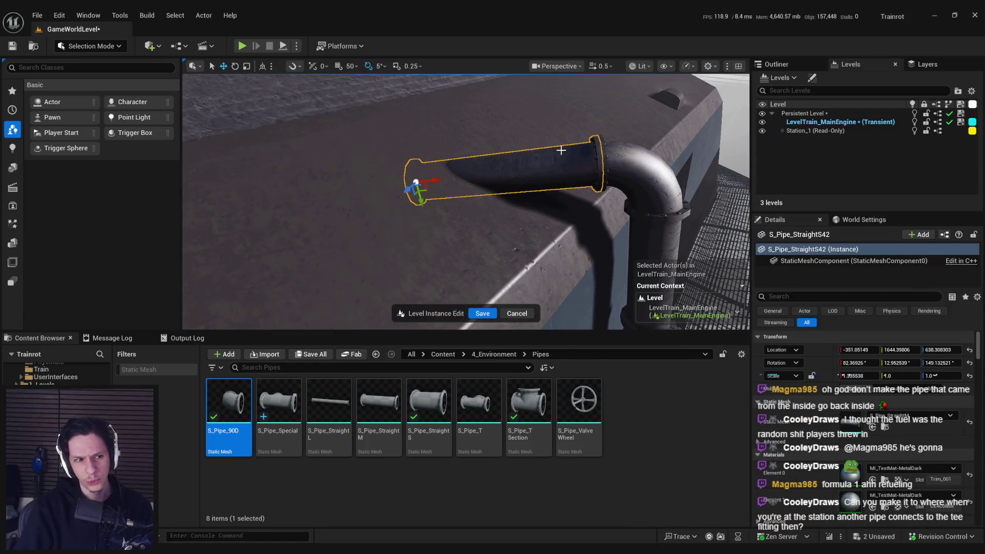
pyautogui.press('Left')
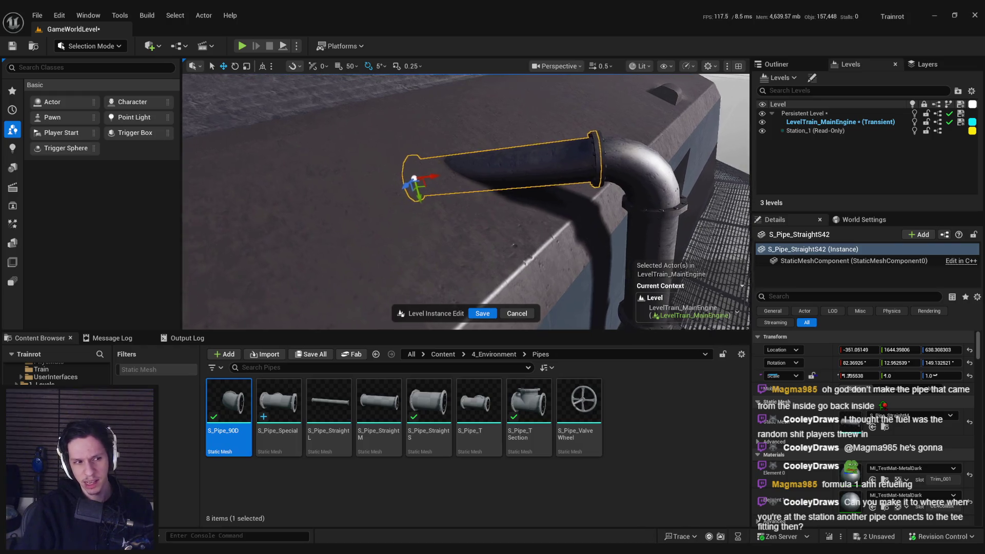
pyautogui.press('Up')
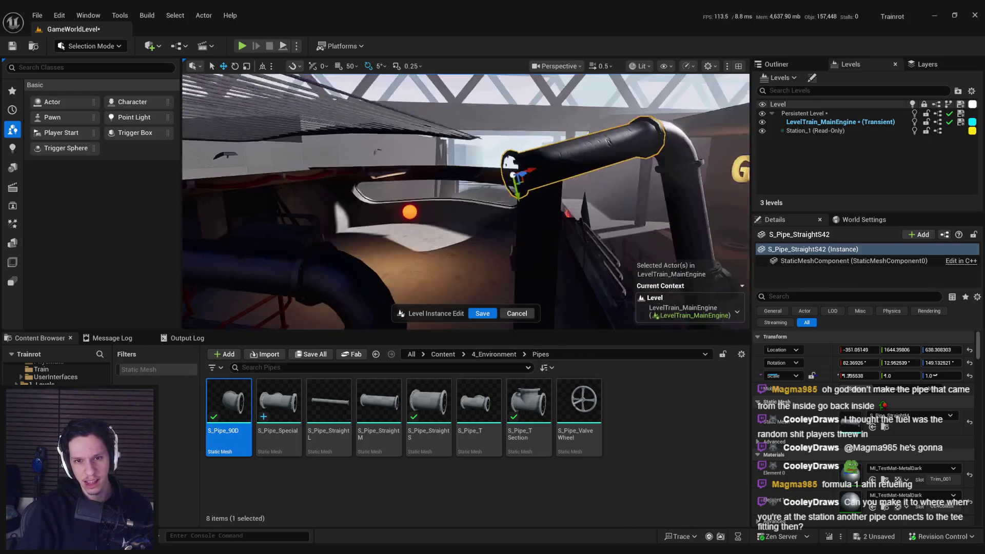
pyautogui.click(508, 221)
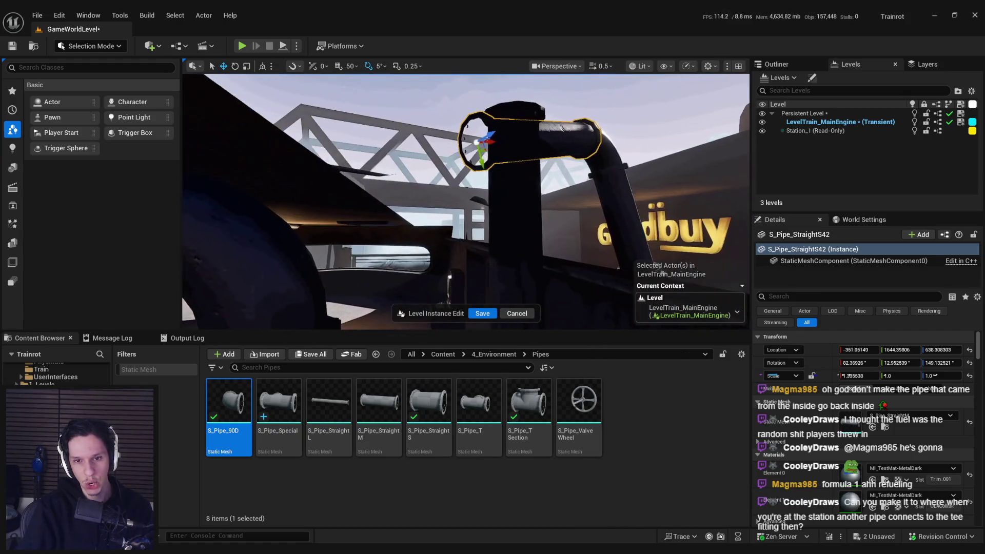
pyautogui.press('Down')
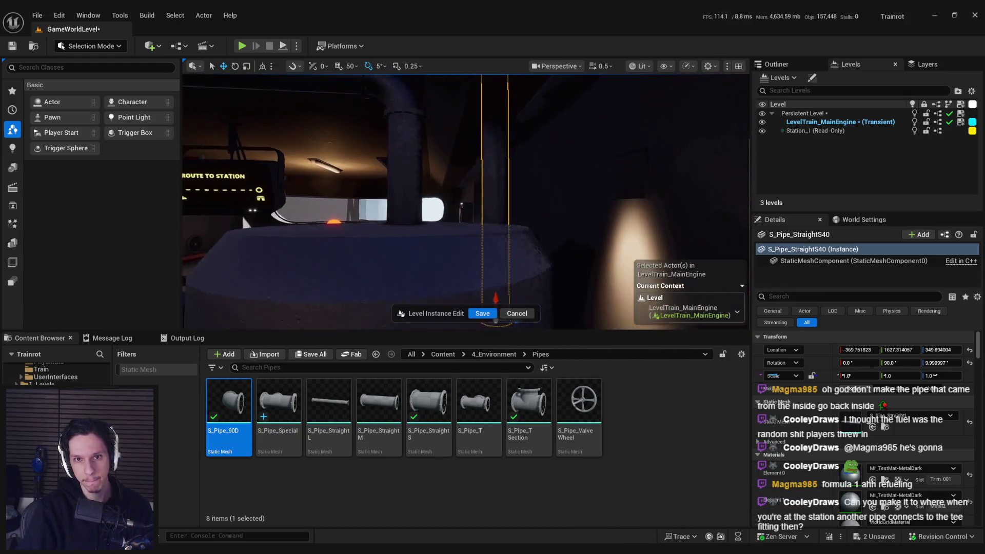
# - In Unlit view, drag S_Pipe_StraightS40's Scale X down to about 0.71, then return to Lit
pyautogui.click(667, 66)
pyautogui.click(641, 66)
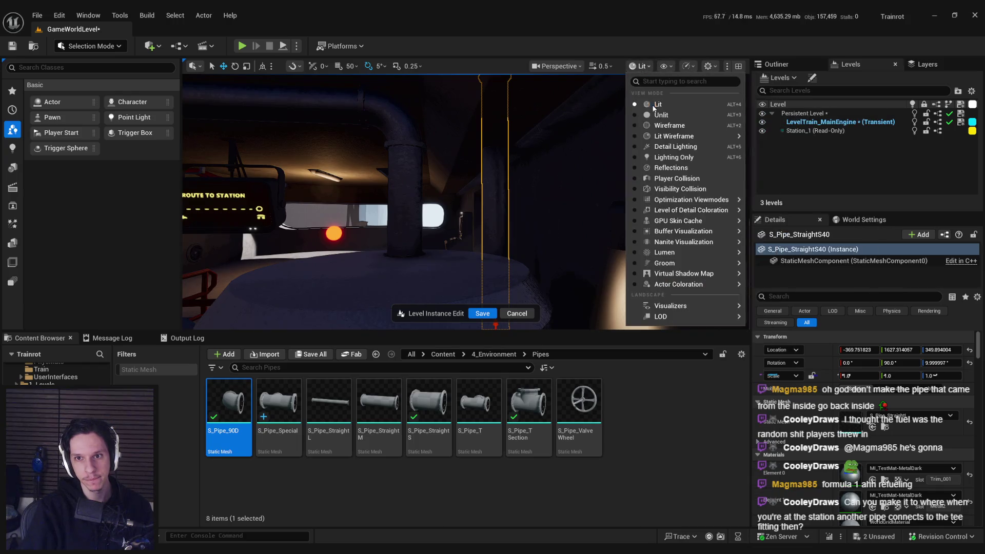
pyautogui.click(662, 113)
pyautogui.moveTo(501, 241); pyautogui.dragTo(486, 264)
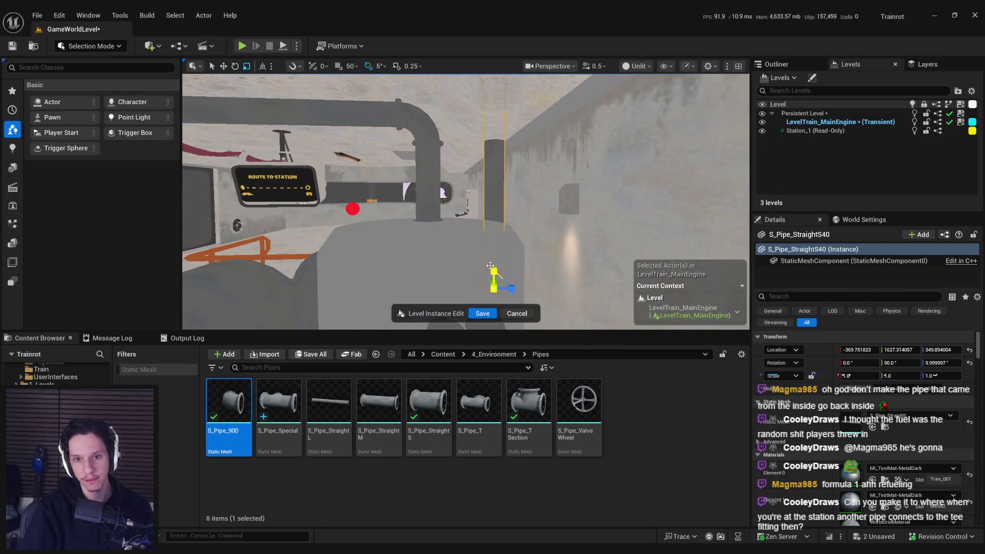
pyautogui.moveTo(852, 375); pyautogui.dragTo(842, 376)
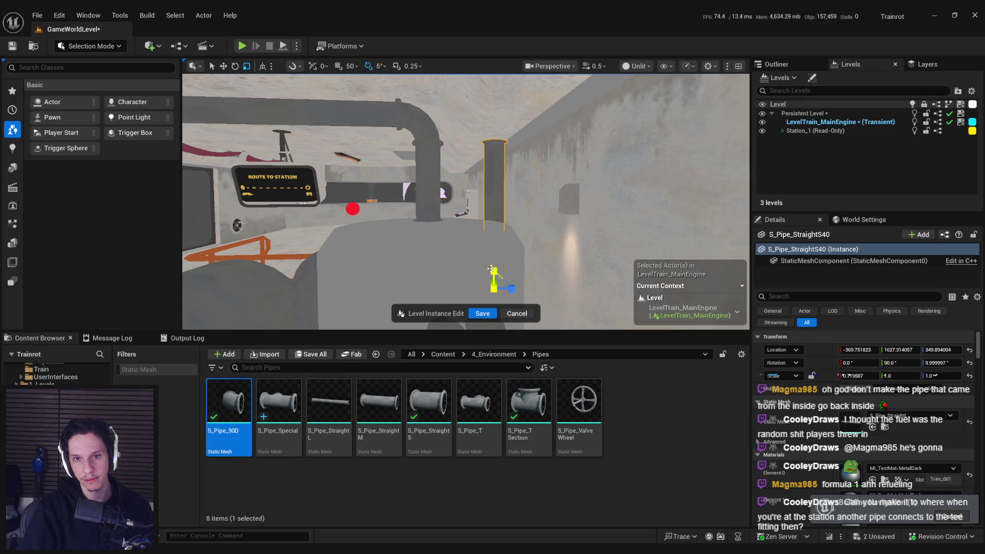
pyautogui.click(636, 67)
pyautogui.click(651, 102)
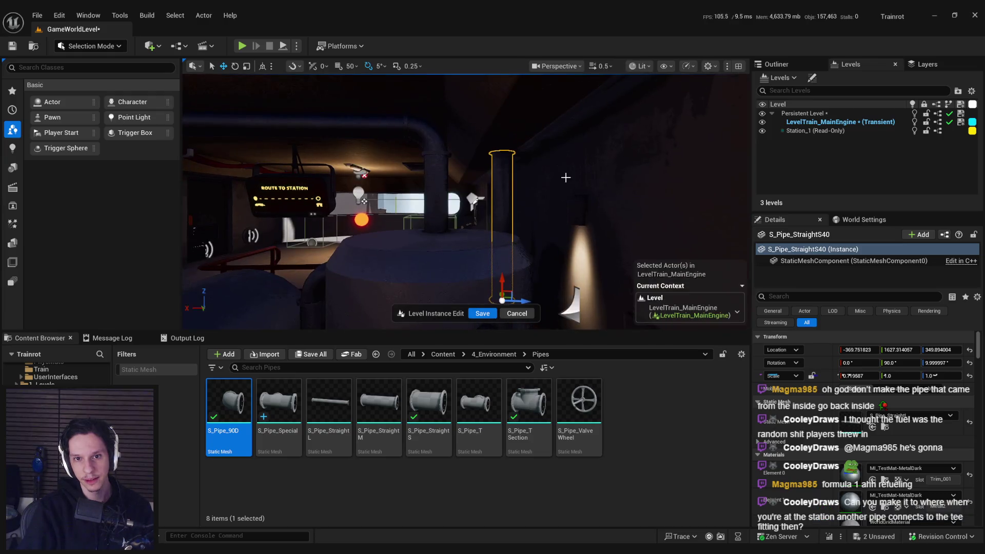
pyautogui.scroll(2, 466, 201)
# - Fly out along the train exterior and save the engine room level instance edits
pyautogui.press('w')
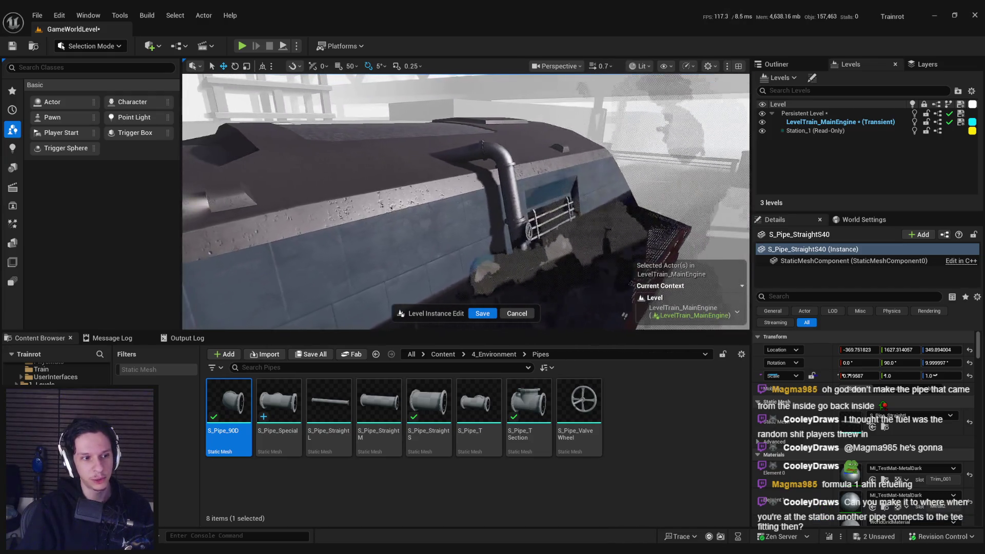
pyautogui.press('d')
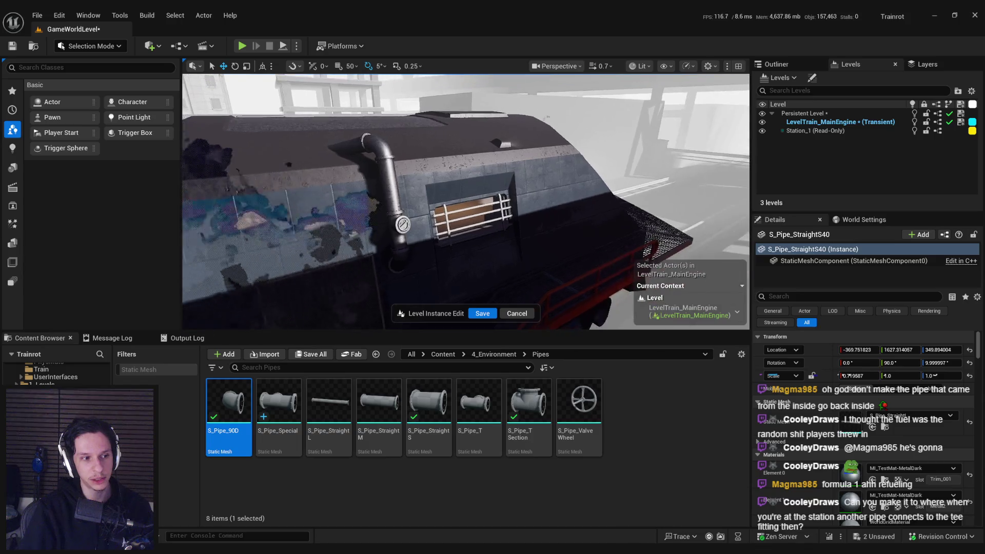
pyautogui.press('d')
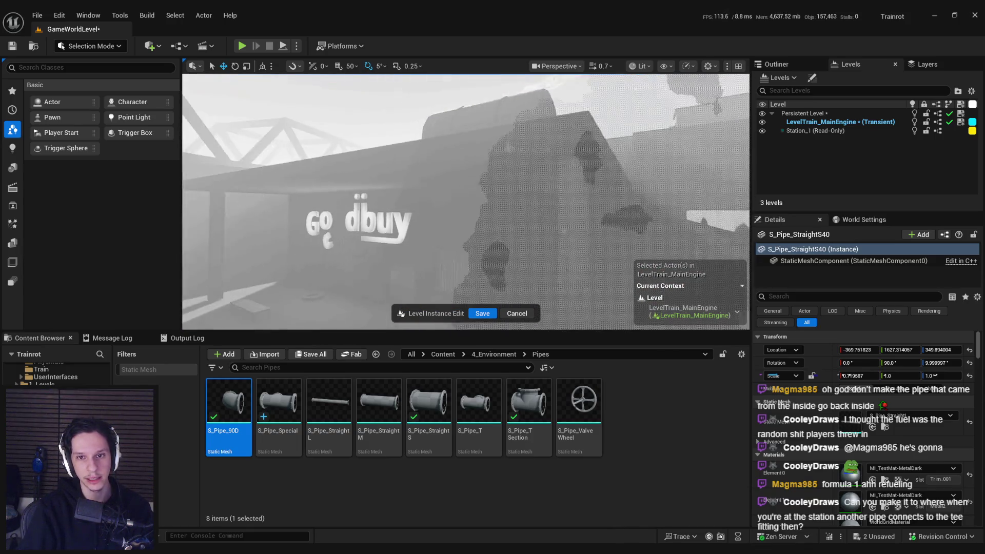
pyautogui.click(494, 313)
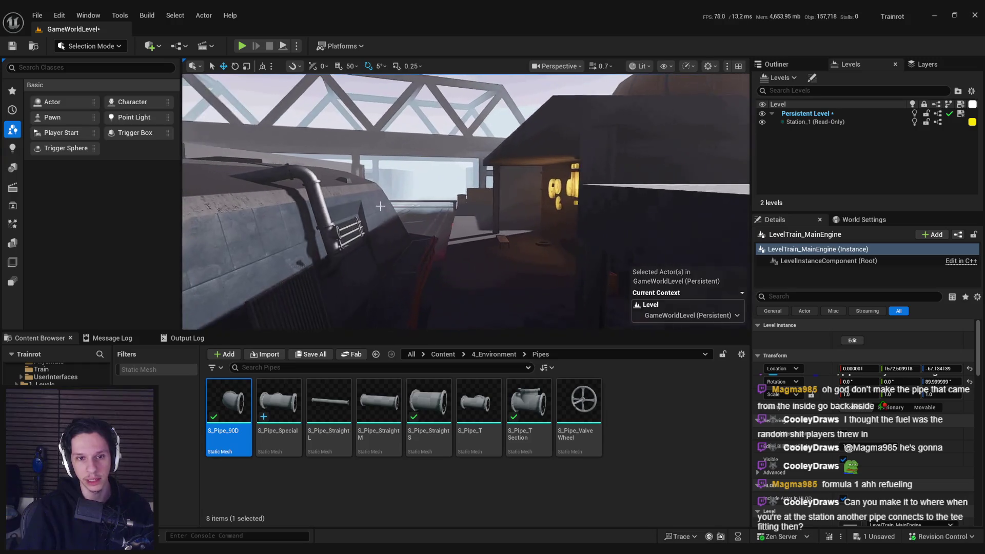
# - Save the level with Ctrl+S and inspect the roof pipe and vertical pipe from outside
pyautogui.press('w')
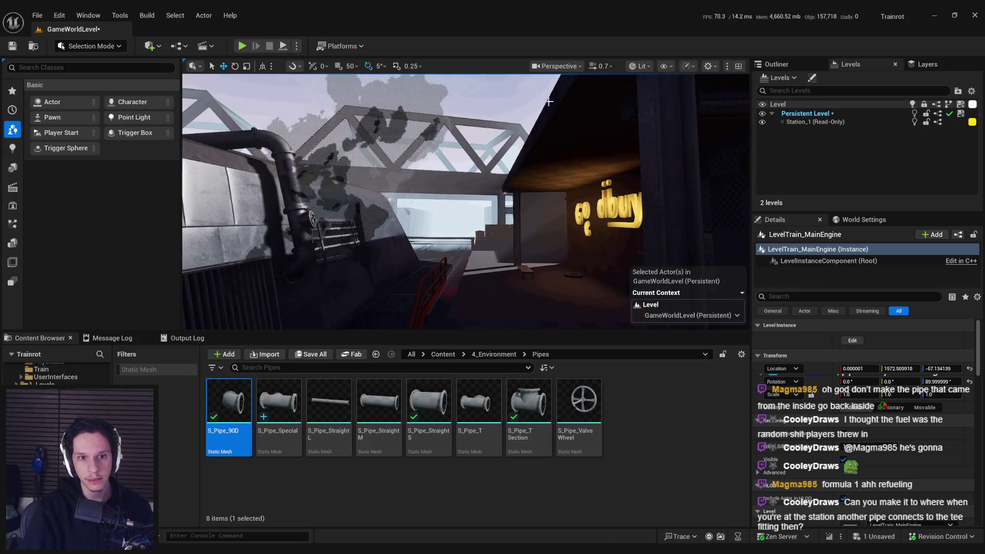
pyautogui.press('w')
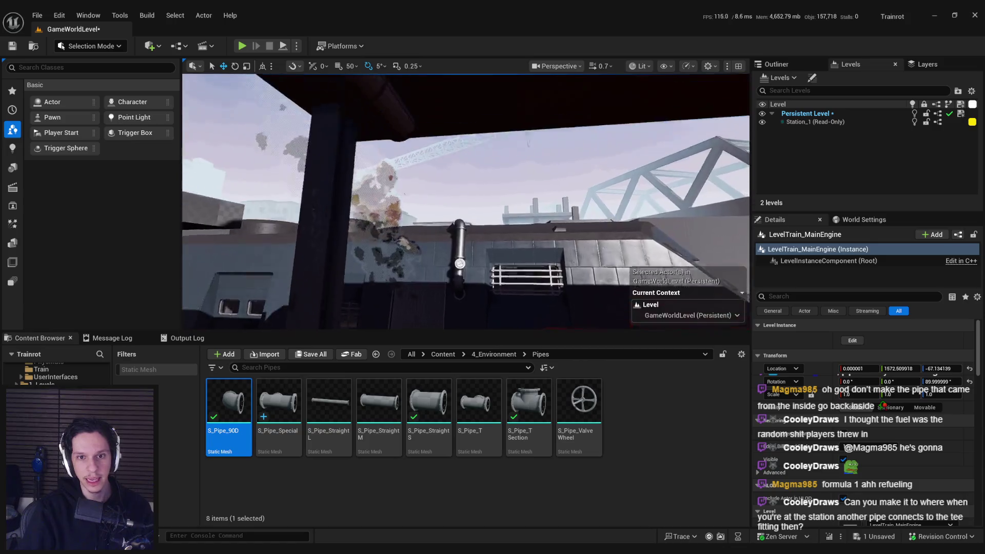
pyautogui.press('w')
pyautogui.press('w')
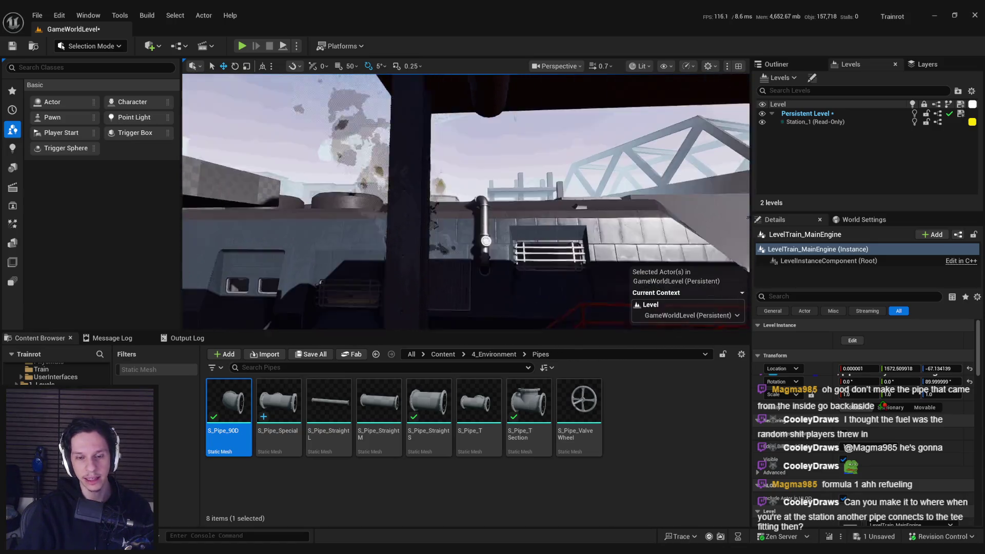
pyautogui.press('w')
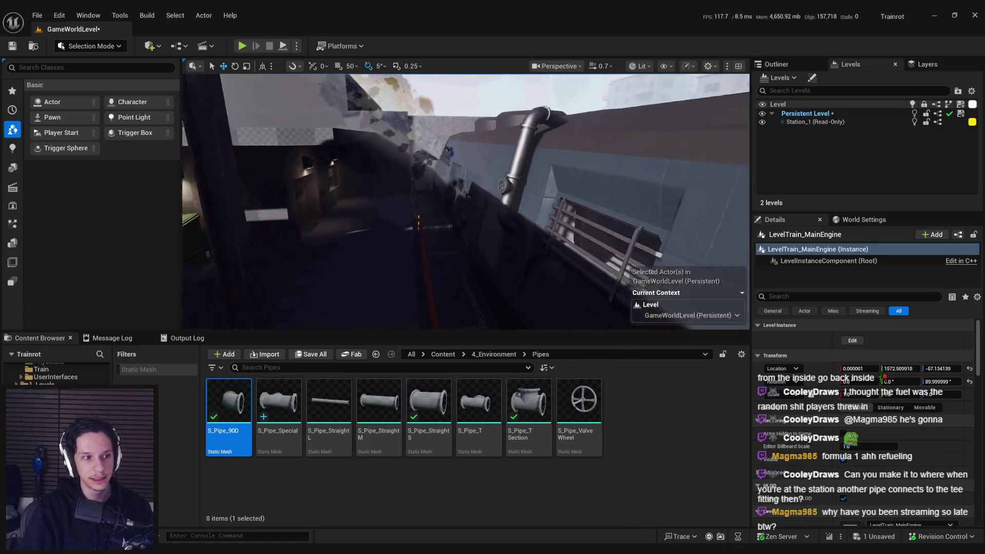
pyautogui.hotkey('ctrl', 's')
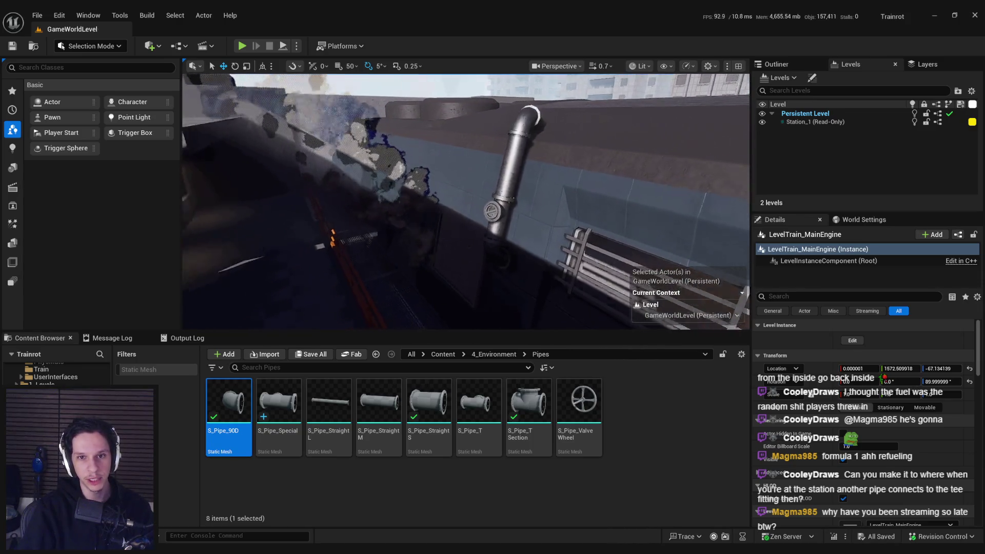
pyautogui.press('w')
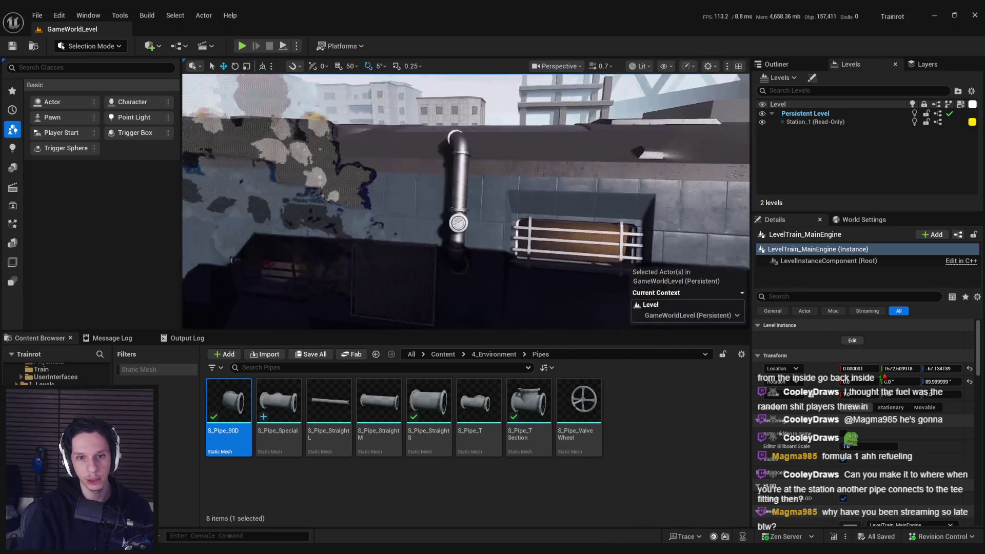
pyautogui.press('w')
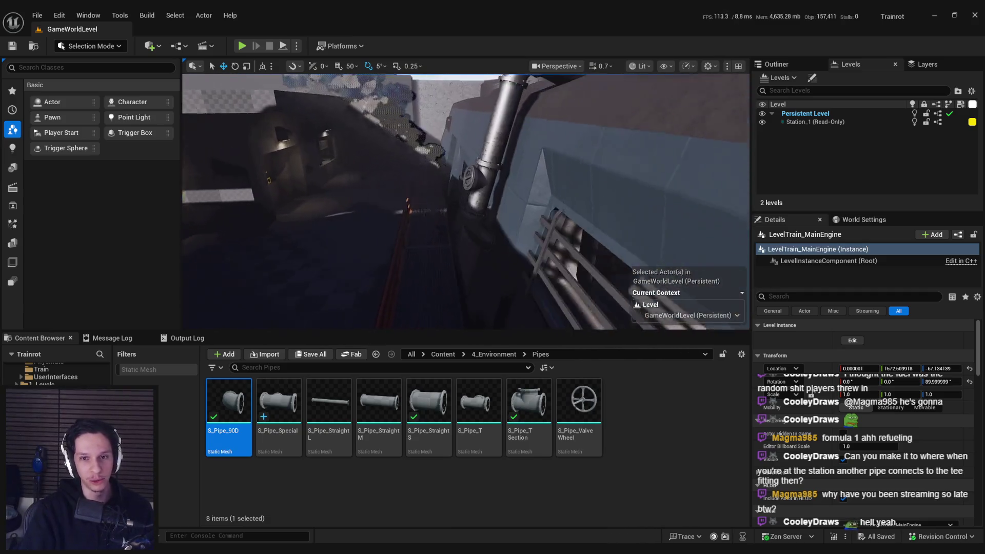
pyautogui.moveTo(571, 218); pyautogui.dragTo(514, 218)
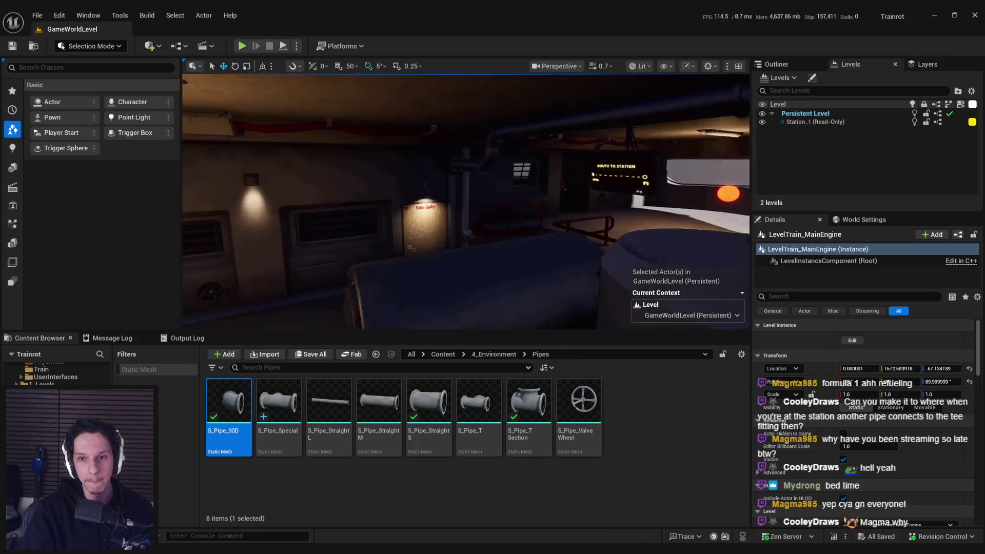
pyautogui.moveTo(513, 218); pyautogui.dragTo(503, 218)
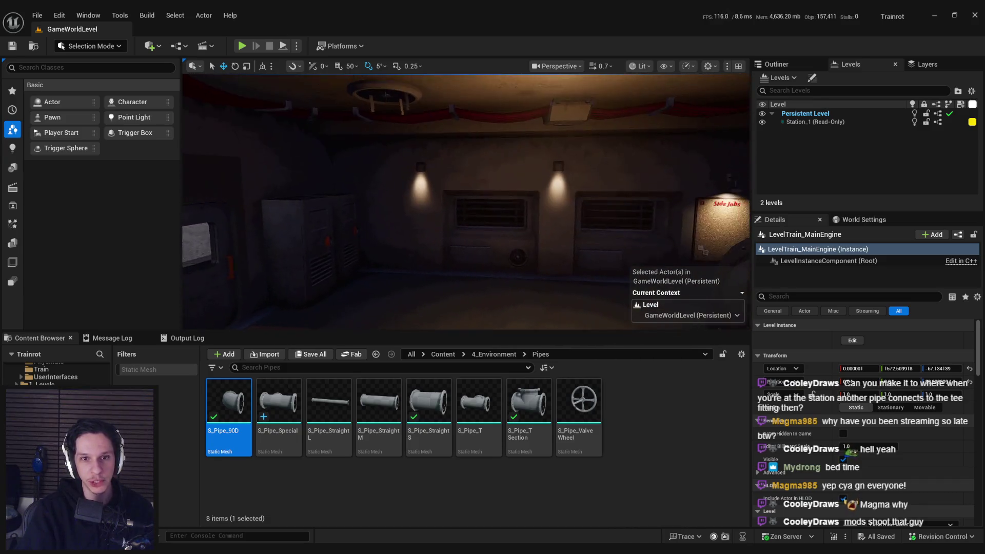
pyautogui.moveTo(503, 218)
pyautogui.mouseDown()
pyautogui.moveTo(523, 219)
pyautogui.moveTo(508, 203)
pyautogui.moveTo(521, 206)
pyautogui.moveTo(503, 205)
pyautogui.mouseUp()
pyautogui.moveTo(238, 193); pyautogui.dragTo(237, 193)
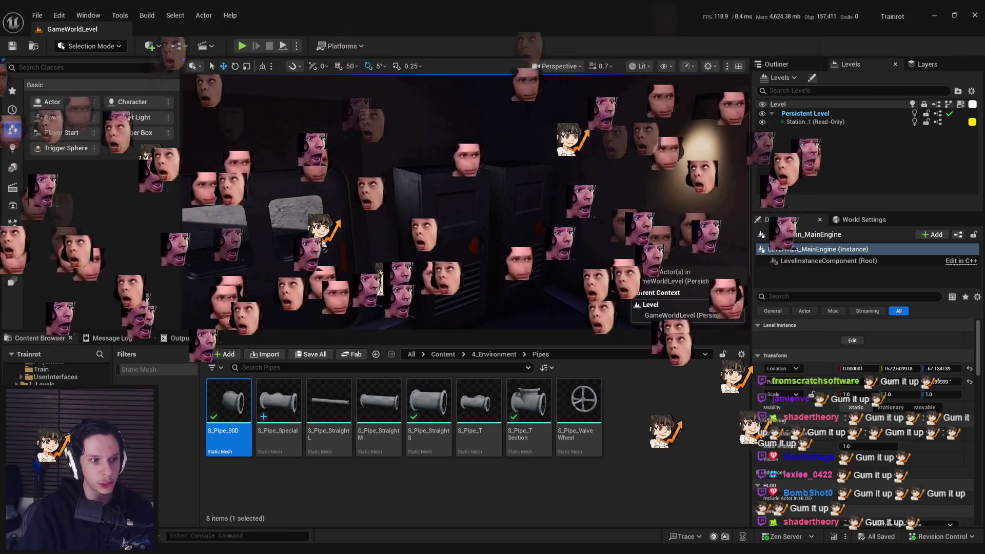
pyautogui.moveTo(324, 230); pyautogui.dragTo(323, 230)
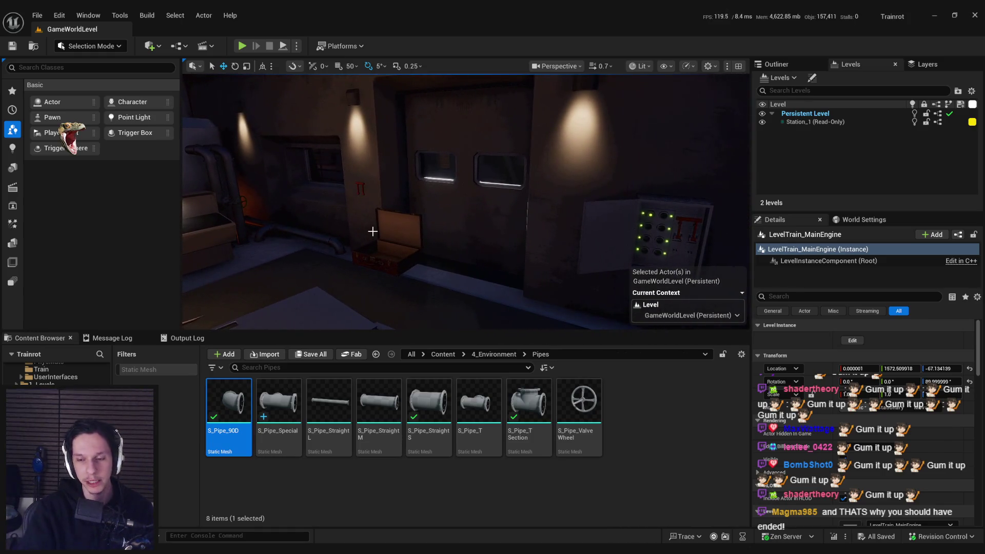
pyautogui.moveTo(373, 232); pyautogui.dragTo(373, 232)
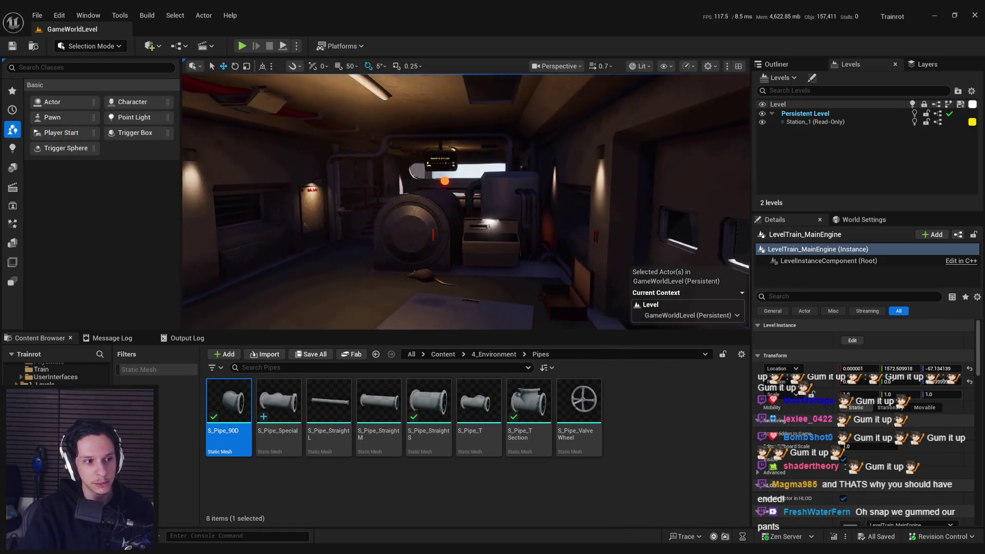
pyautogui.click(241, 46)
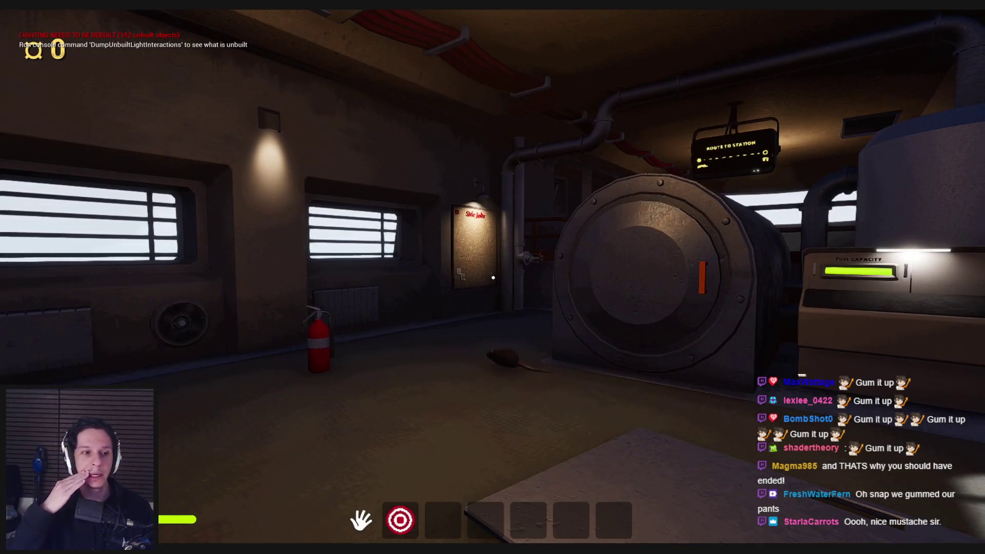
# - Walk to the engine room floor hatch and open it over the red pipes
pyautogui.press('s')
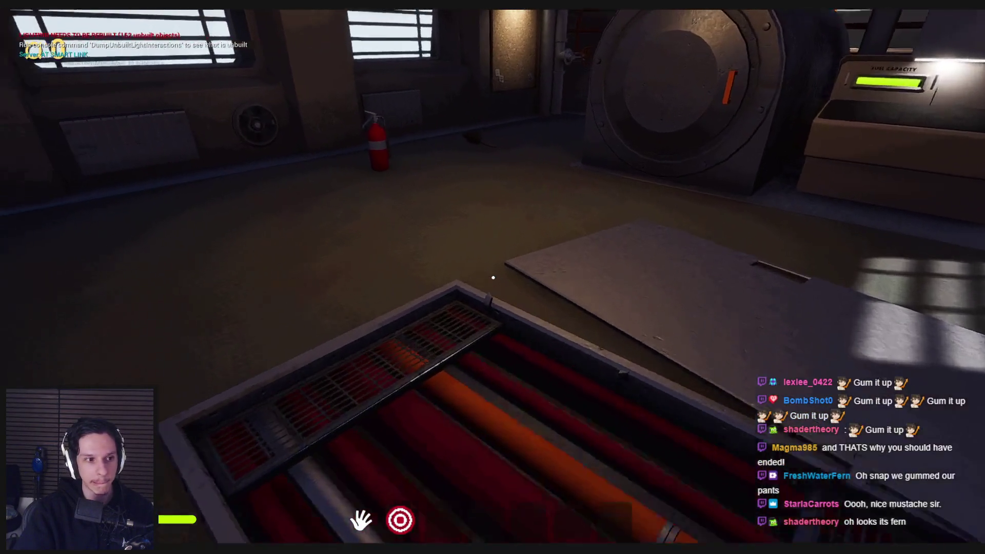
pyautogui.press('w')
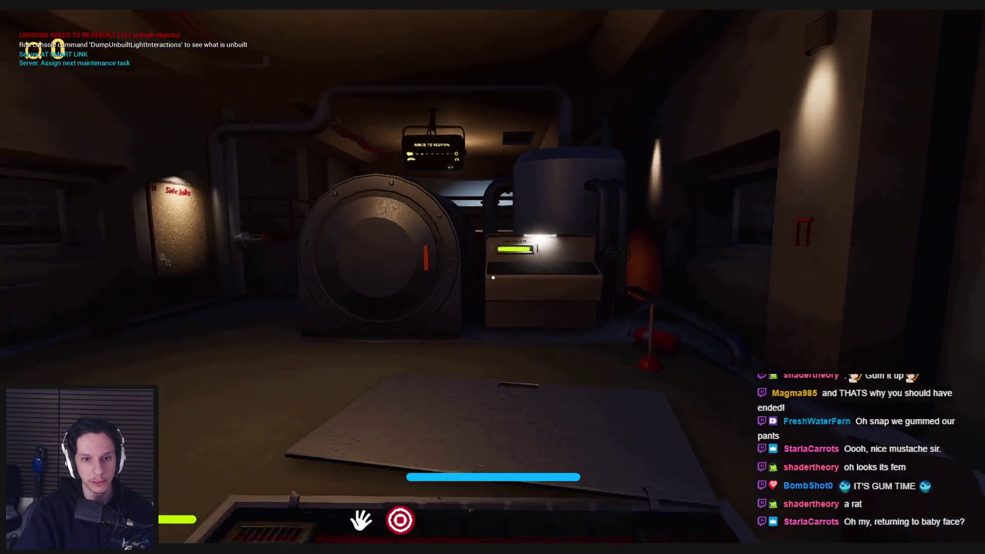
pyautogui.press('s')
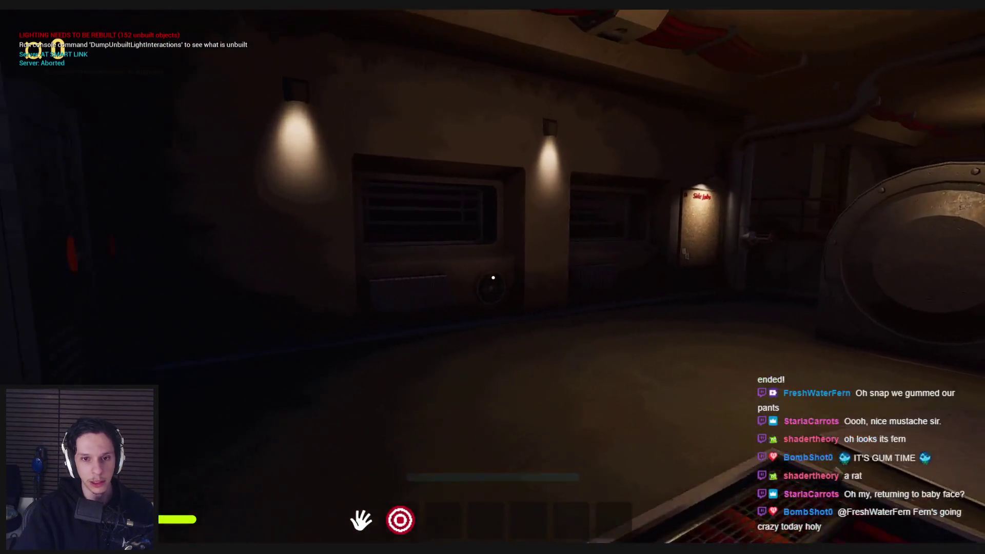
# - Walk down the stairs past the kiosk and Side Jobs board, then open the corridor door
pyautogui.press('e')
pyautogui.press('w')
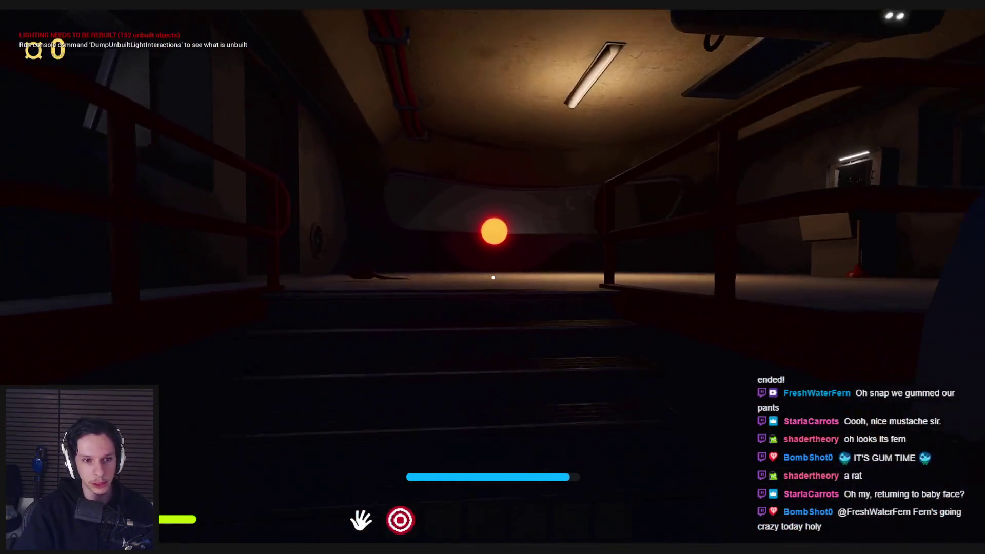
pyautogui.press('w')
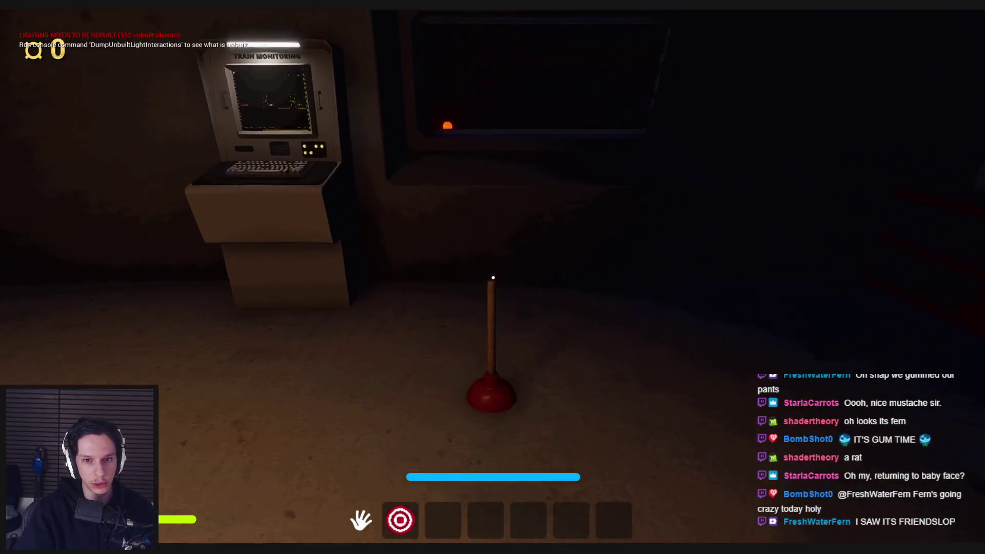
pyautogui.press('w')
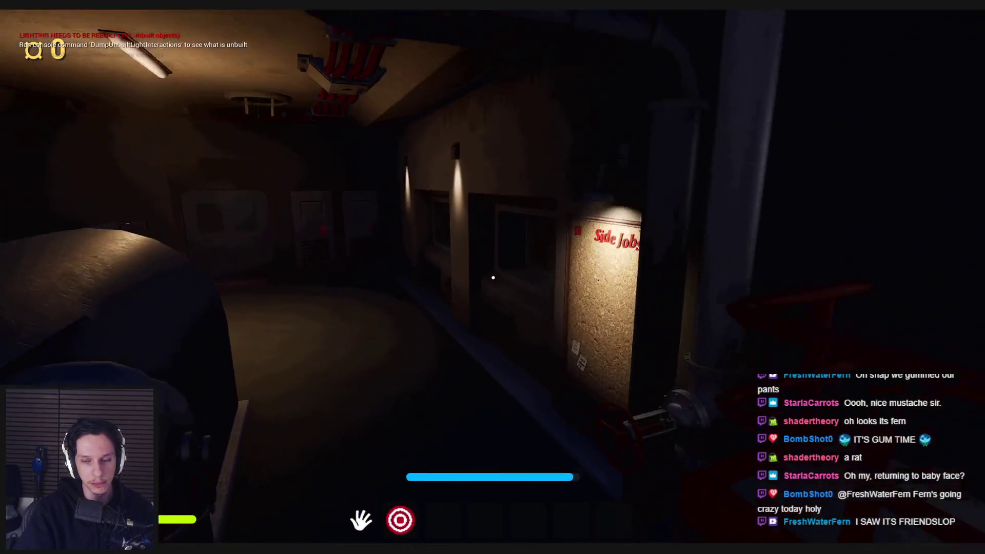
pyautogui.press('w')
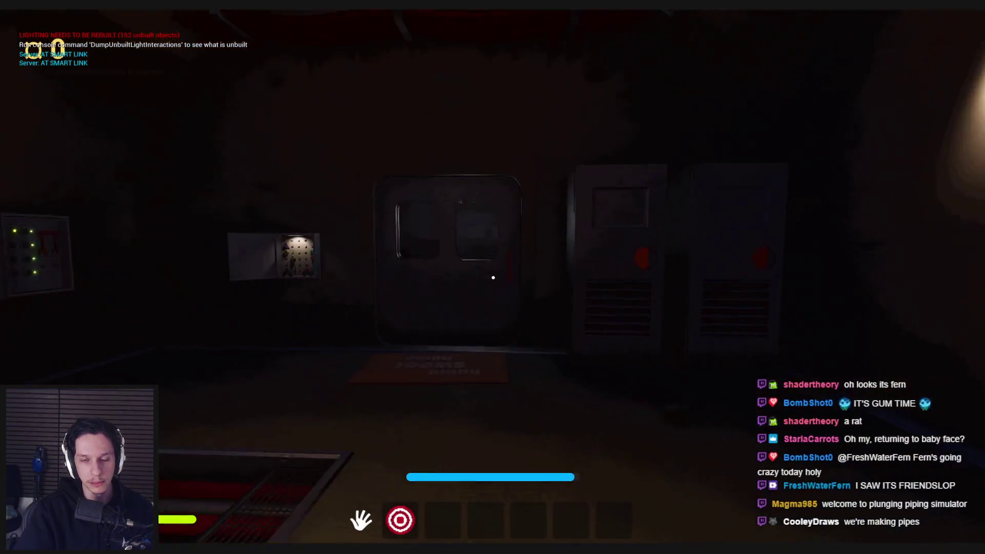
pyautogui.press('e')
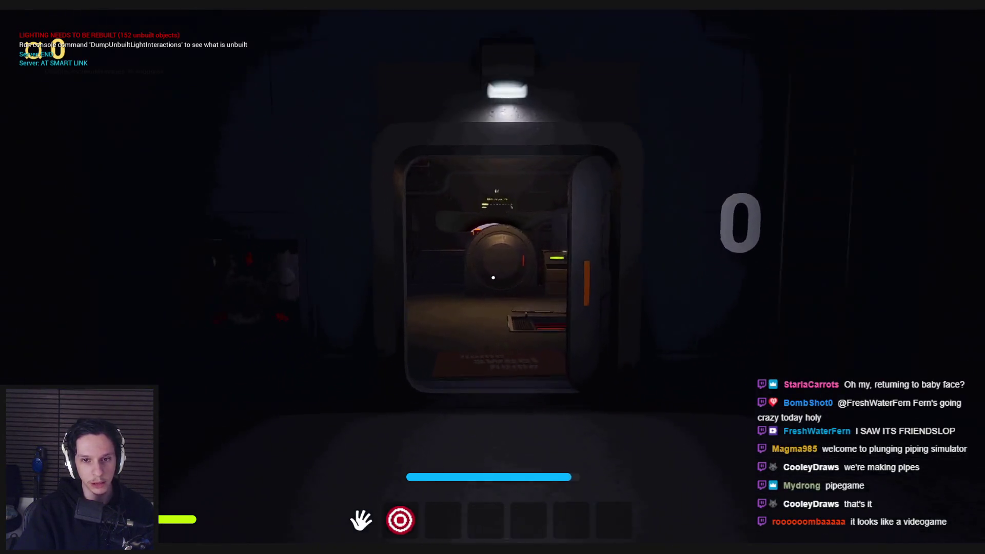
# - Go back through the door to the pipe hatch, then walk up to the open fuse panel
pyautogui.press('w')
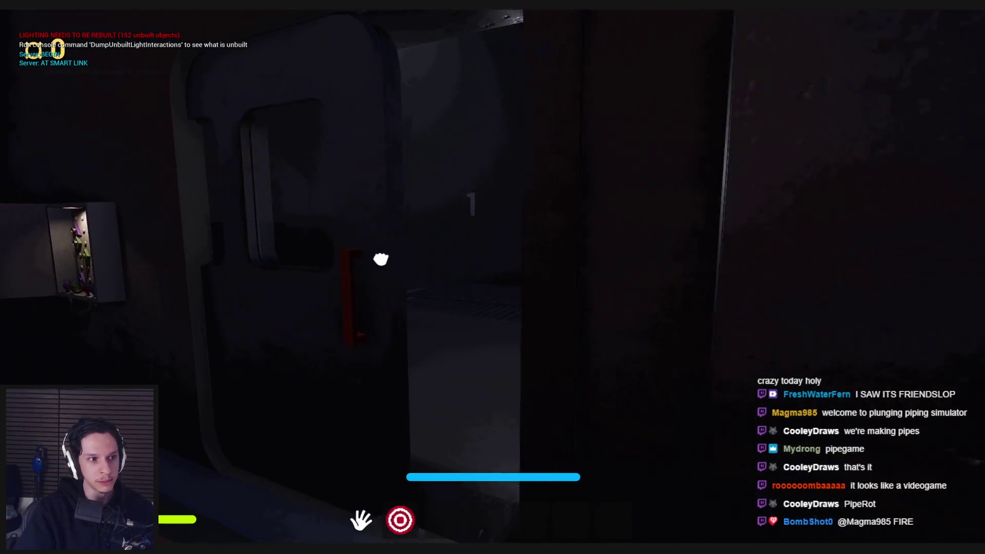
pyautogui.press('e')
pyautogui.press('2')
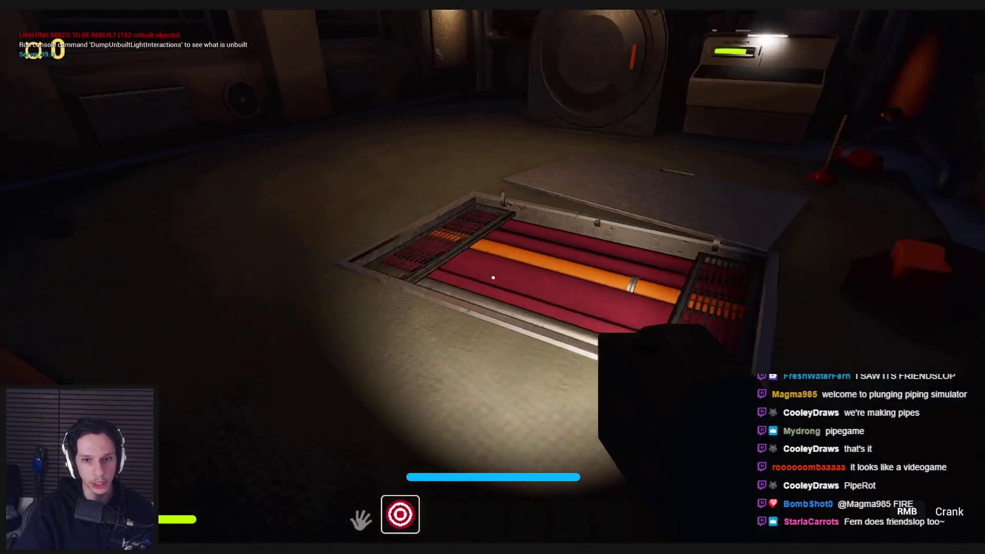
pyautogui.press('s')
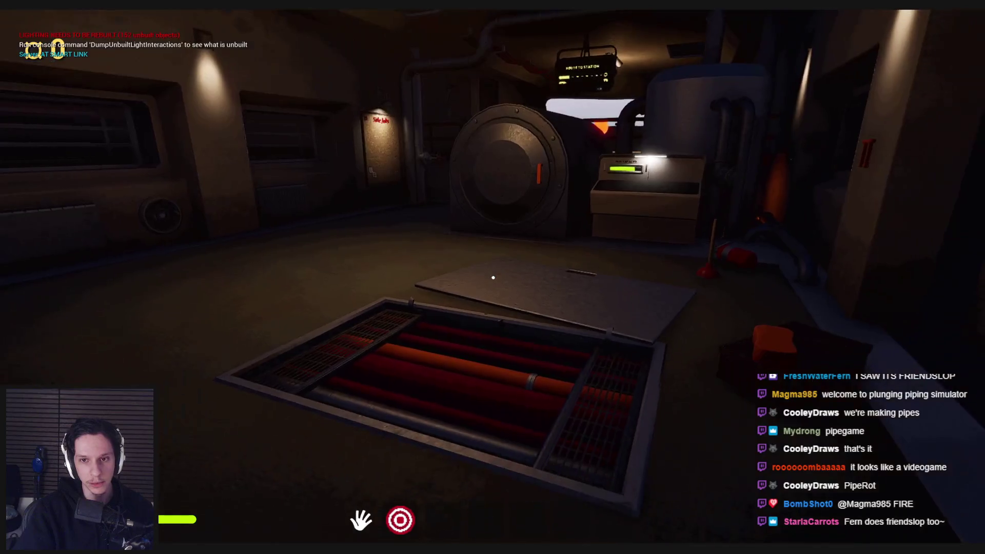
pyautogui.press('s')
pyautogui.press('s')
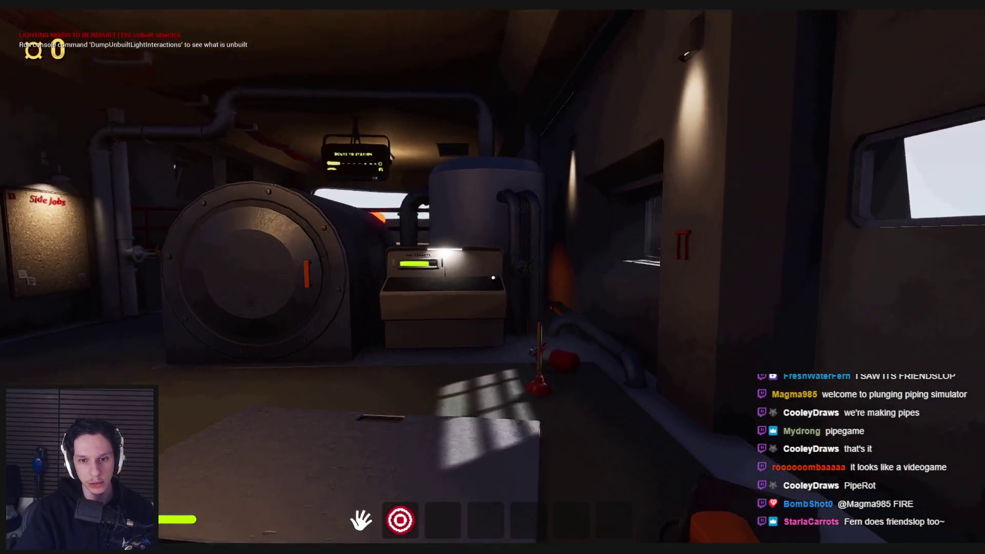
pyautogui.press('s')
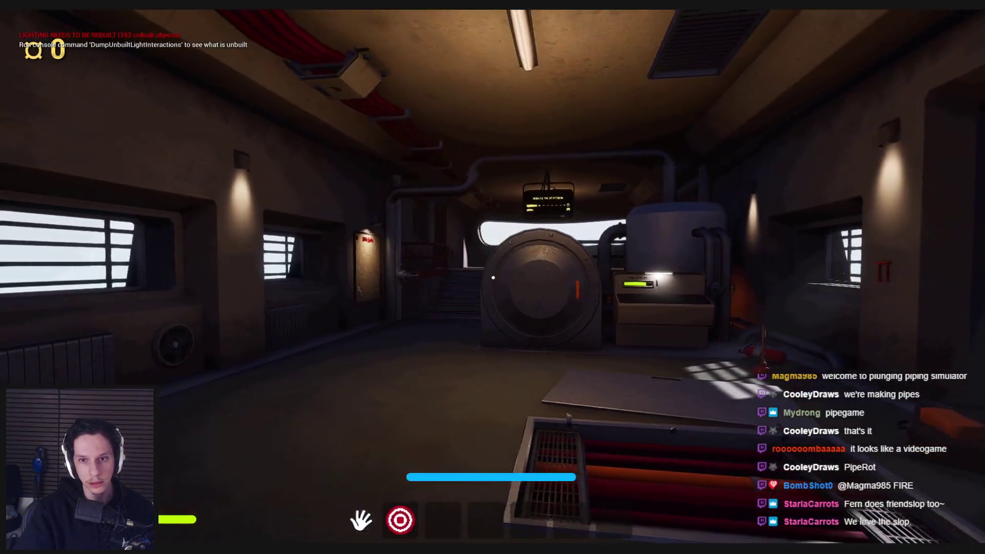
pyautogui.press('w')
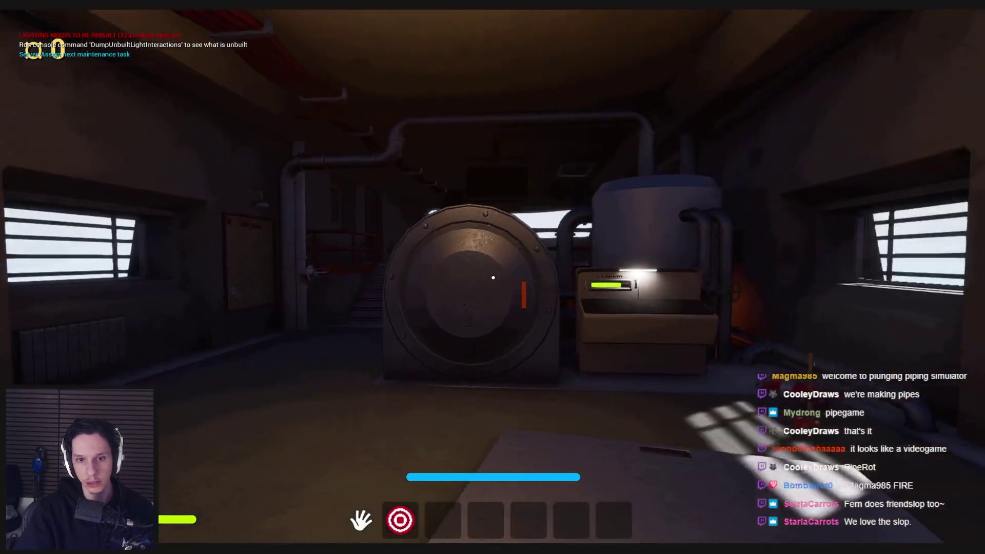
pyautogui.press('d')
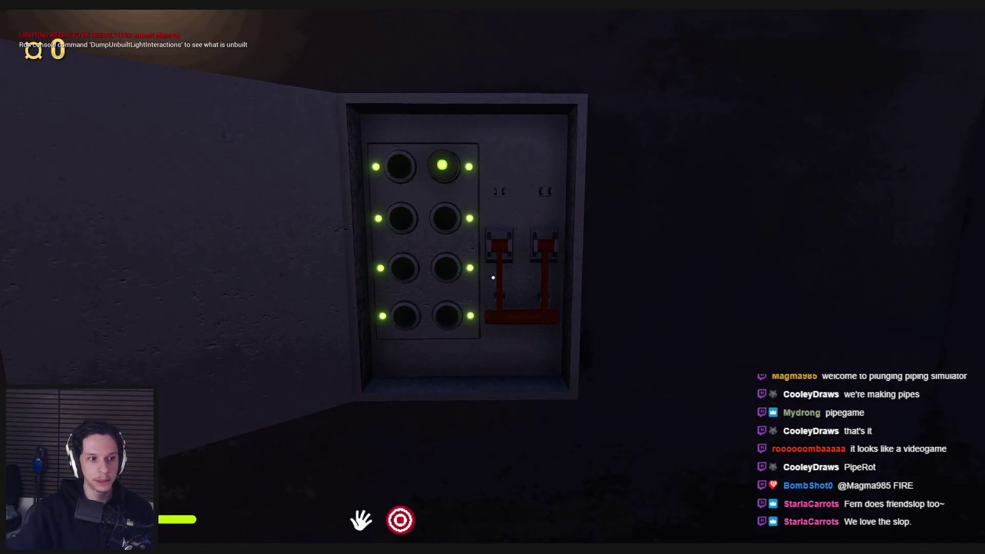
# - Walk past the generator and staircase to the double door
pyautogui.press('w')
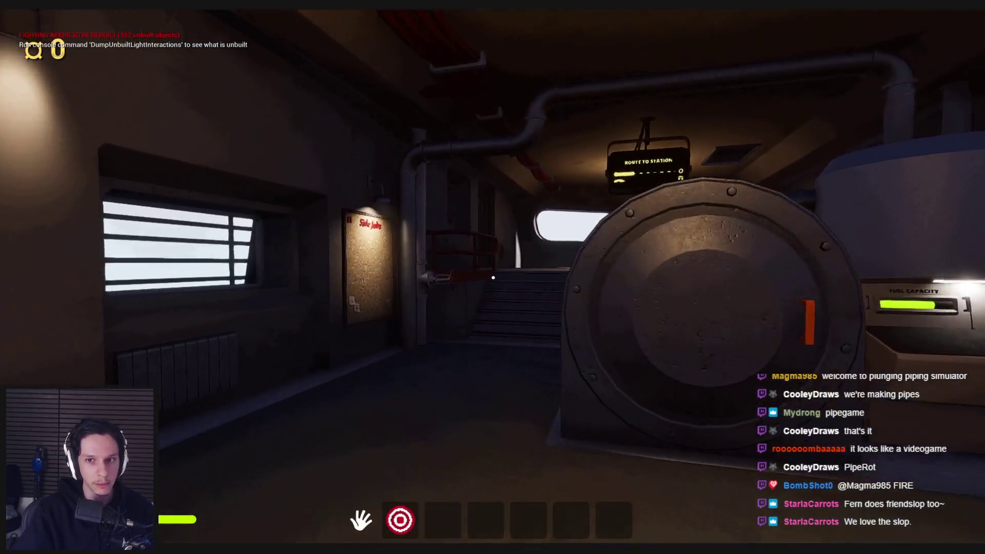
pyautogui.press('w')
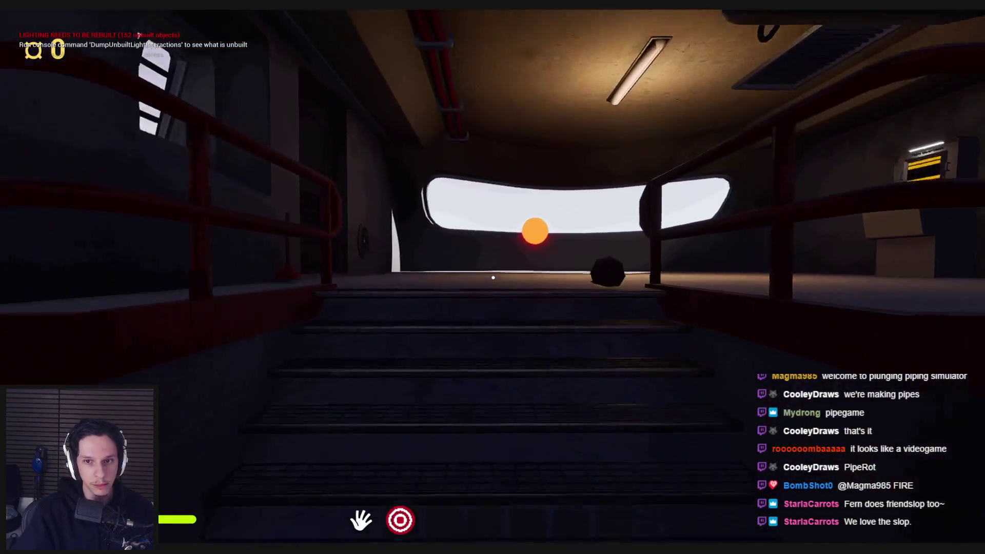
pyautogui.press('w')
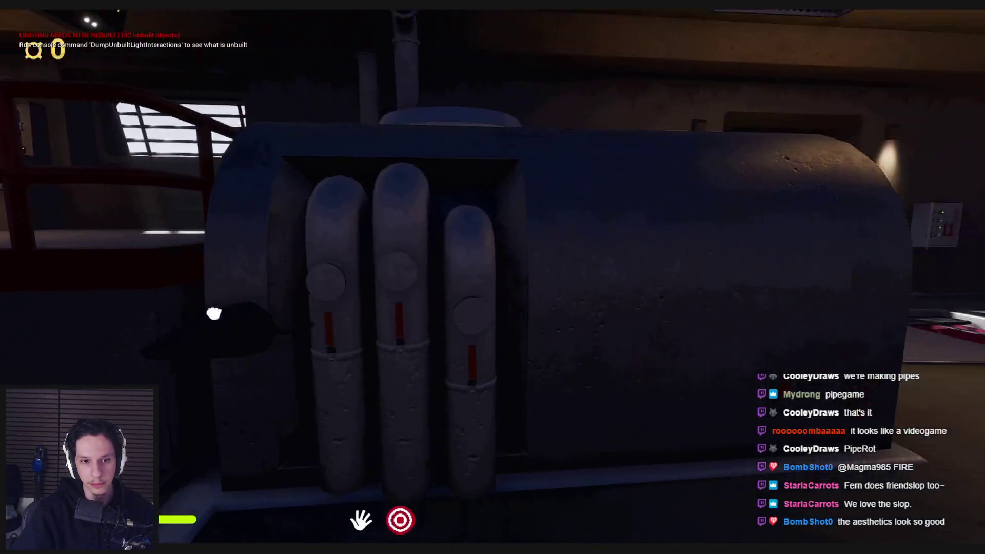
pyautogui.press('w')
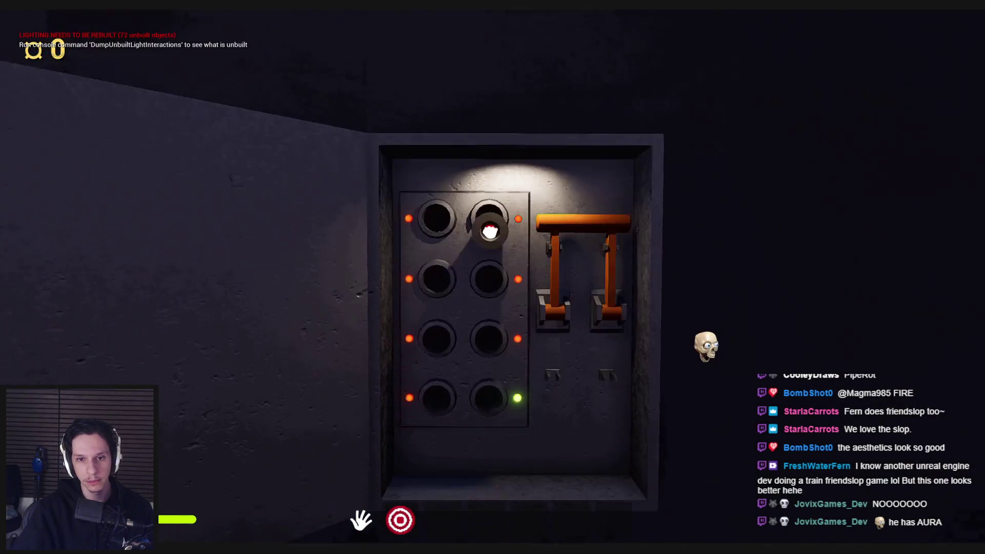
# - Plug into the bottom-right socket and pull the fuse lever down, then head up the stairs
pyautogui.moveTo(490, 232); pyautogui.dragTo(494, 341)
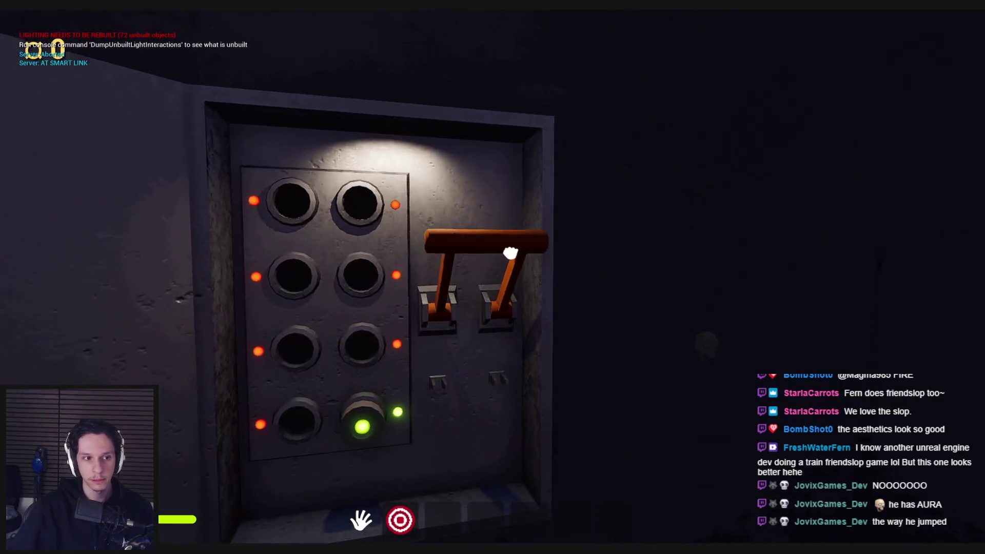
pyautogui.moveTo(513, 222); pyautogui.dragTo(501, 269)
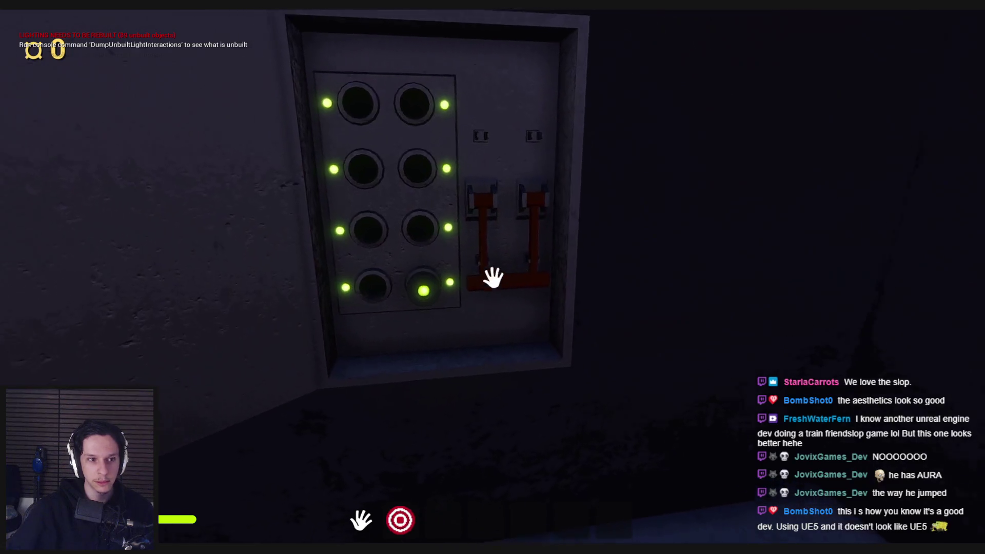
pyautogui.hotkey('shift', 'w')
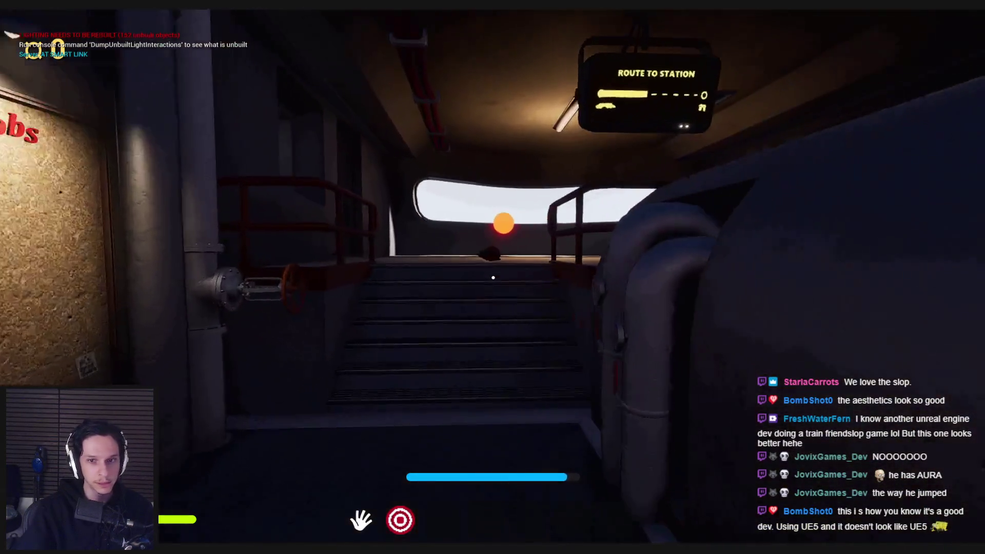
pyautogui.press('w')
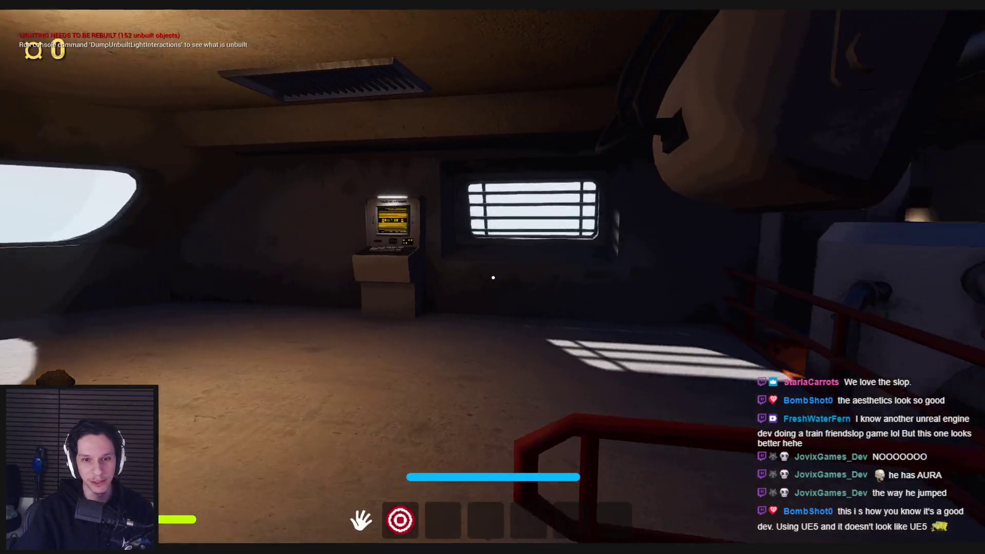
# - Walk to the Train Monitoring kiosk, use the terminal, then exit it
pyautogui.moveTo(493, 277)
pyautogui.press('w')
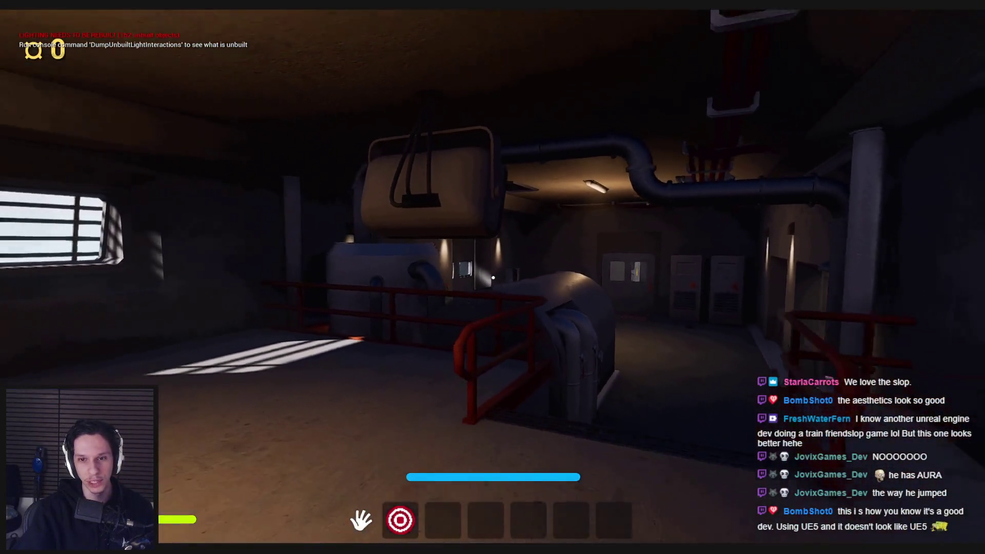
pyautogui.press('w')
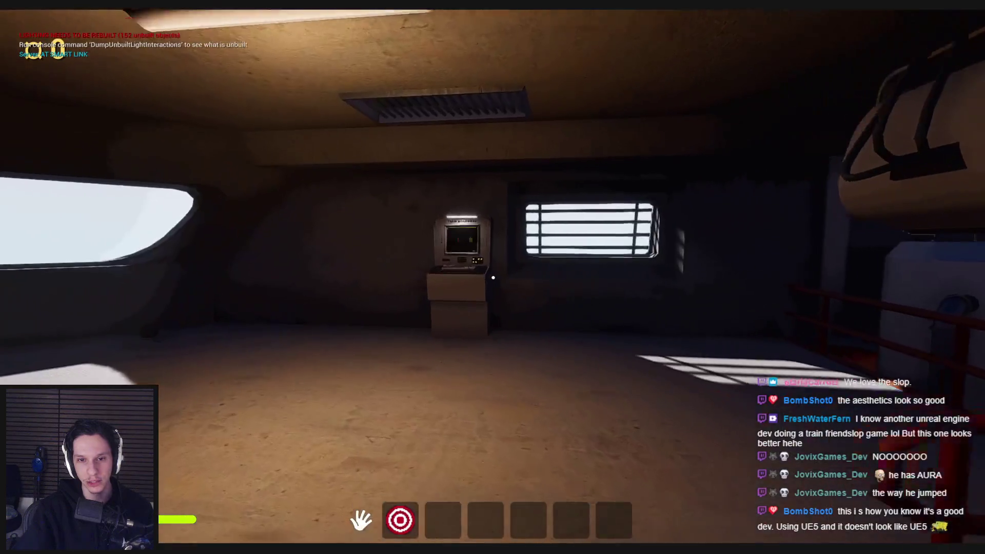
pyautogui.press('e')
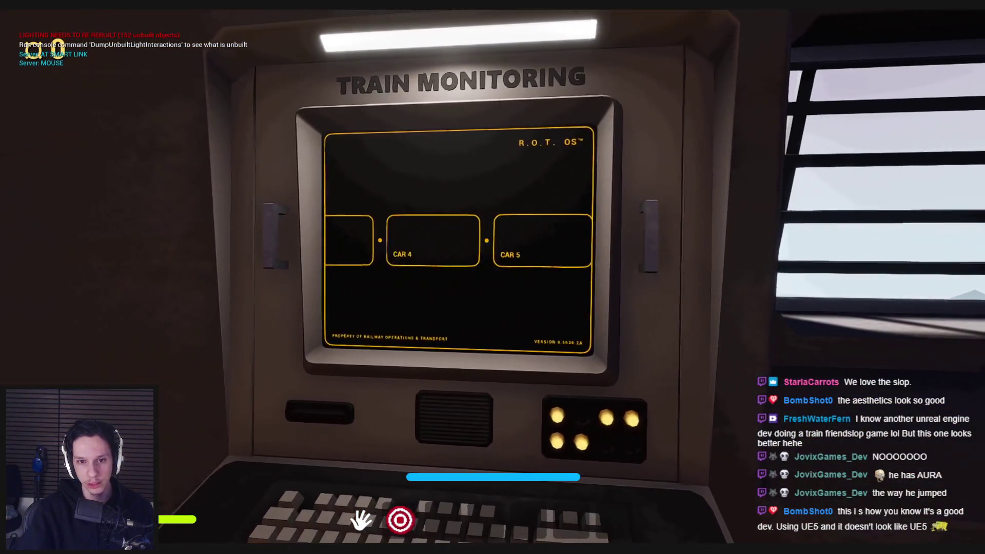
pyautogui.click(501, 279)
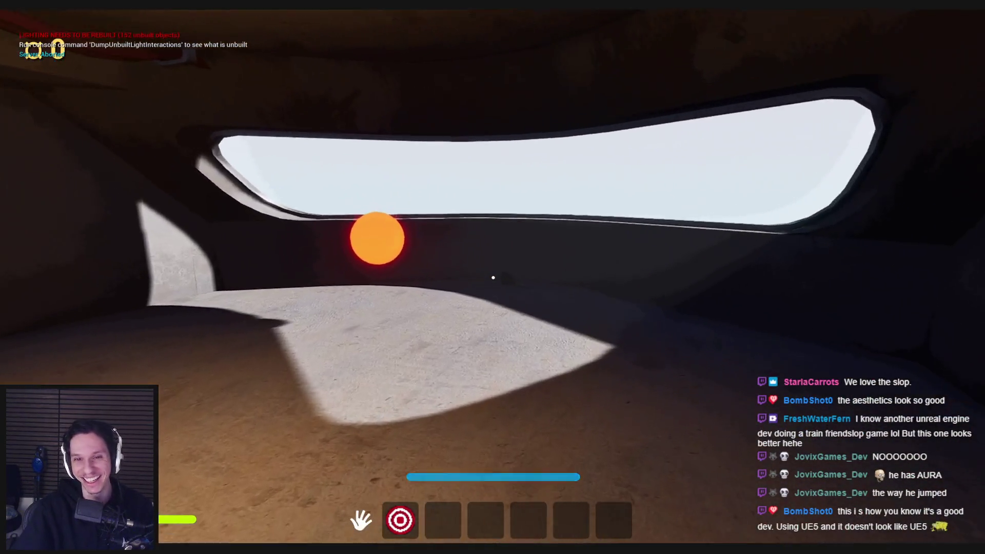
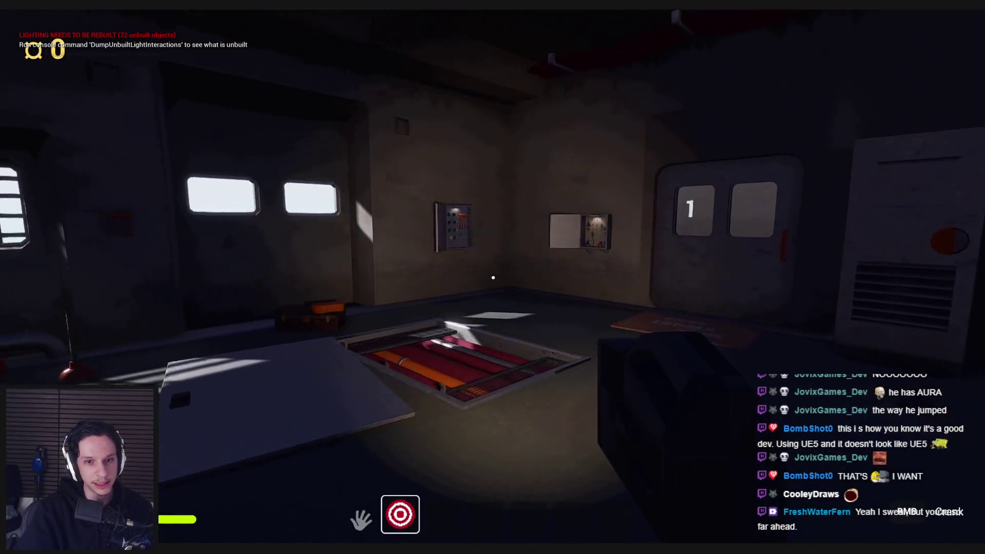
# - Fit the missing fuse into the wall fuse box and pull down the orange lever
pyautogui.click(493, 277)
pyautogui.press('w')
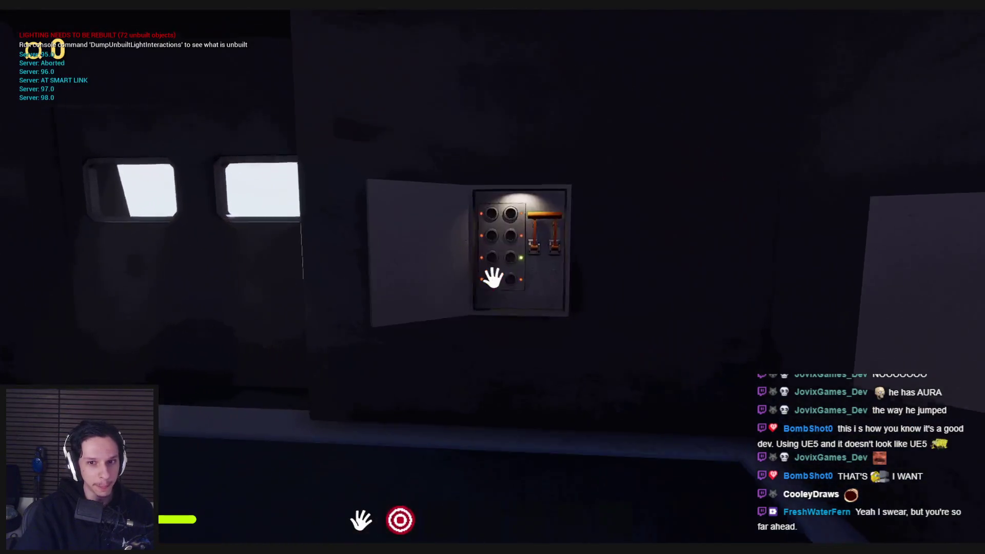
pyautogui.click(500, 269)
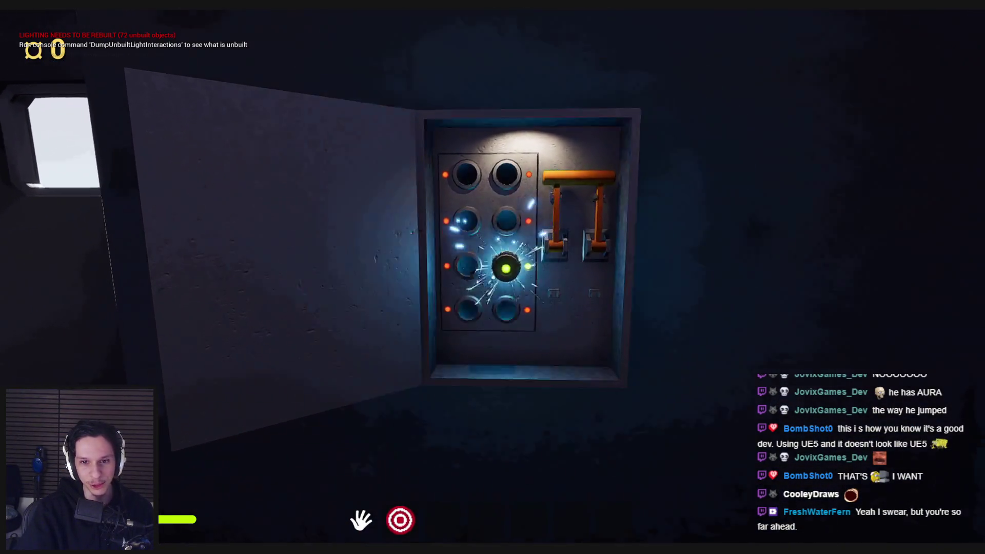
pyautogui.click(494, 317)
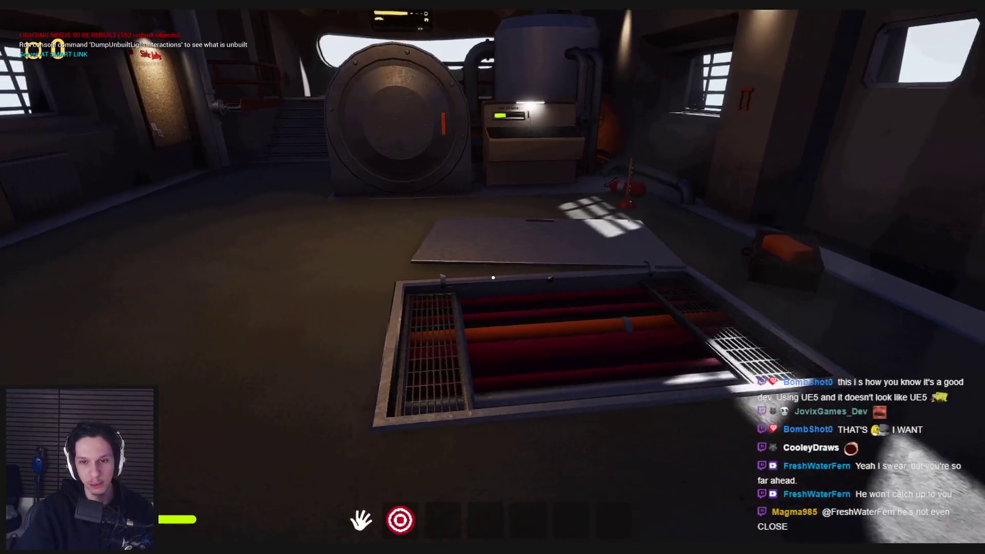
# - Inspect the pipes in the open floor hatch, then go through the door into the furnace room
pyautogui.press('w')
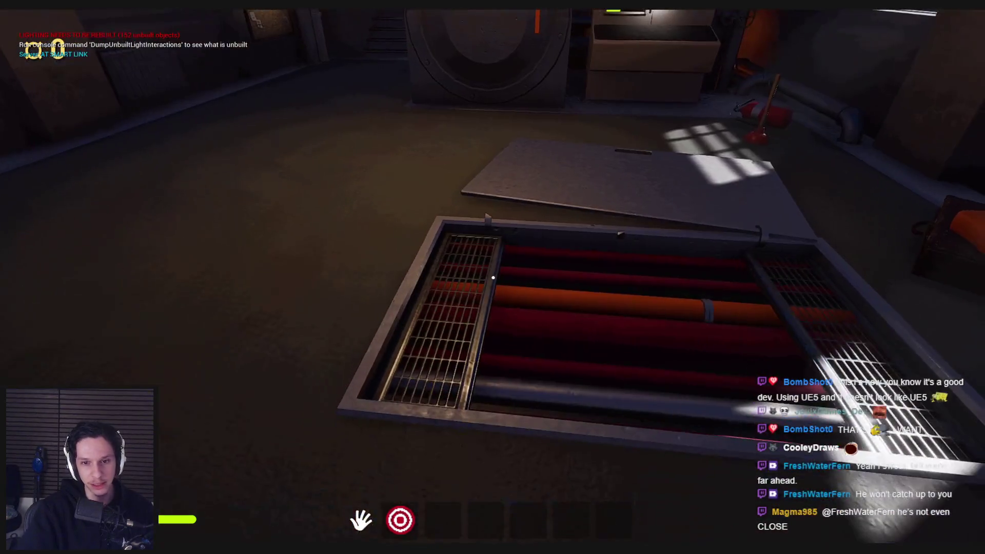
pyautogui.press('w')
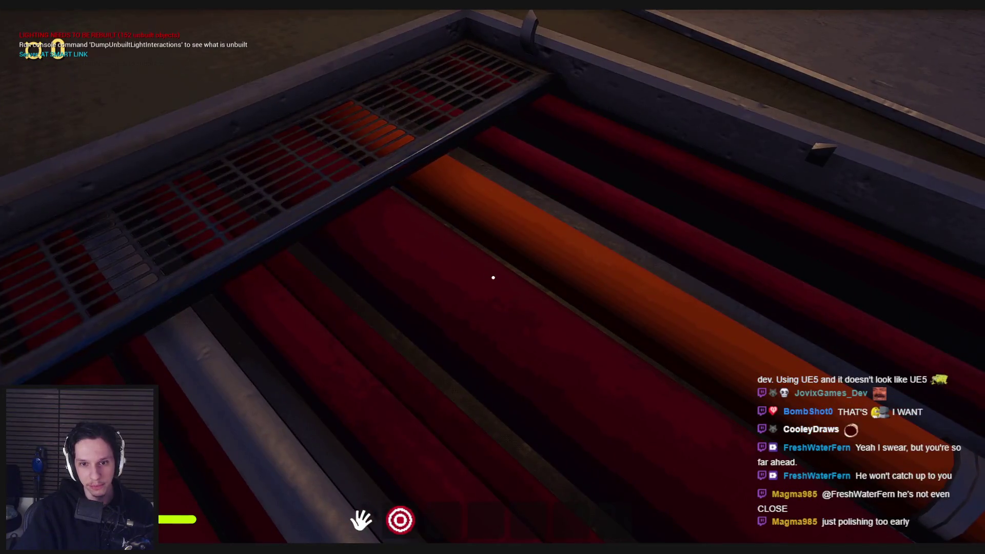
pyautogui.press('s')
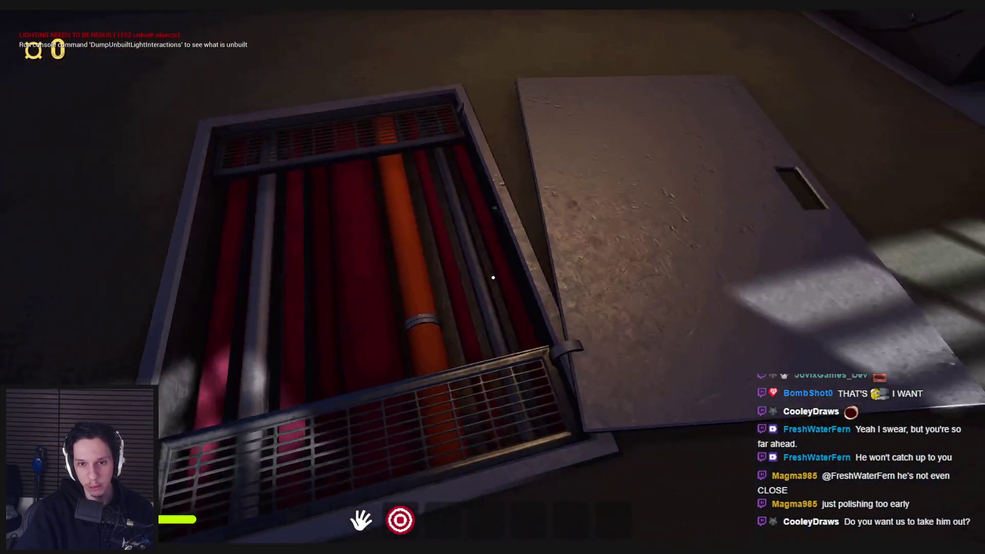
pyautogui.moveTo(493, 277)
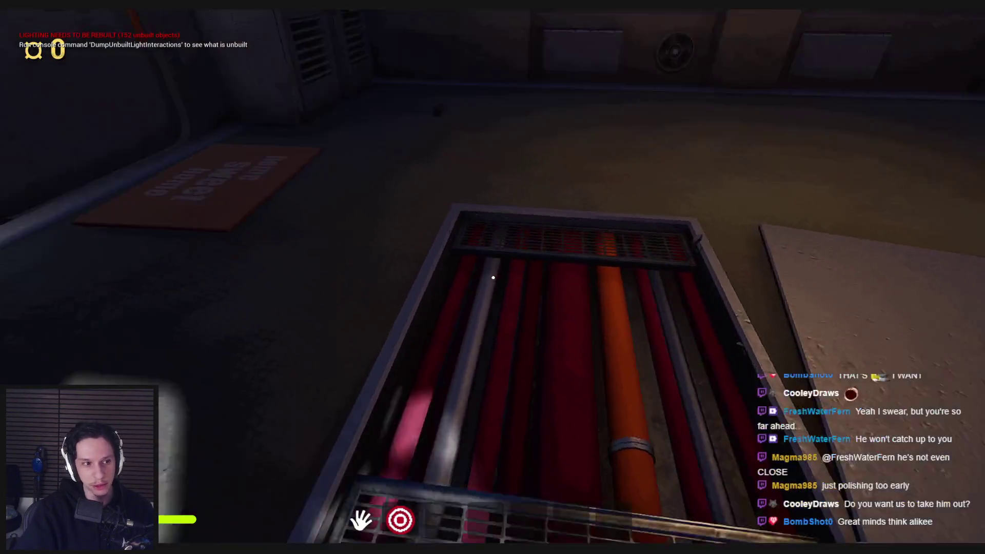
pyautogui.press('w')
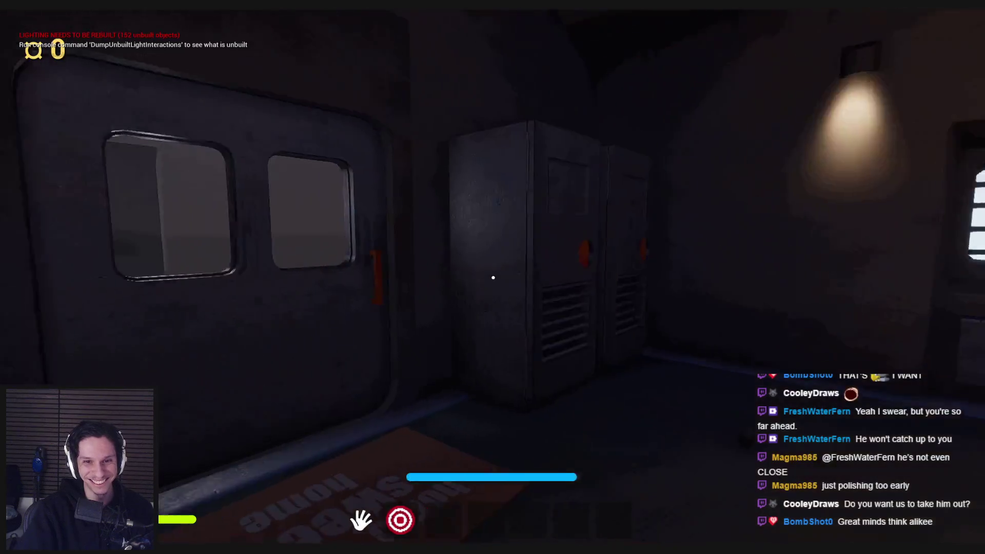
pyautogui.press('e')
pyautogui.press('s')
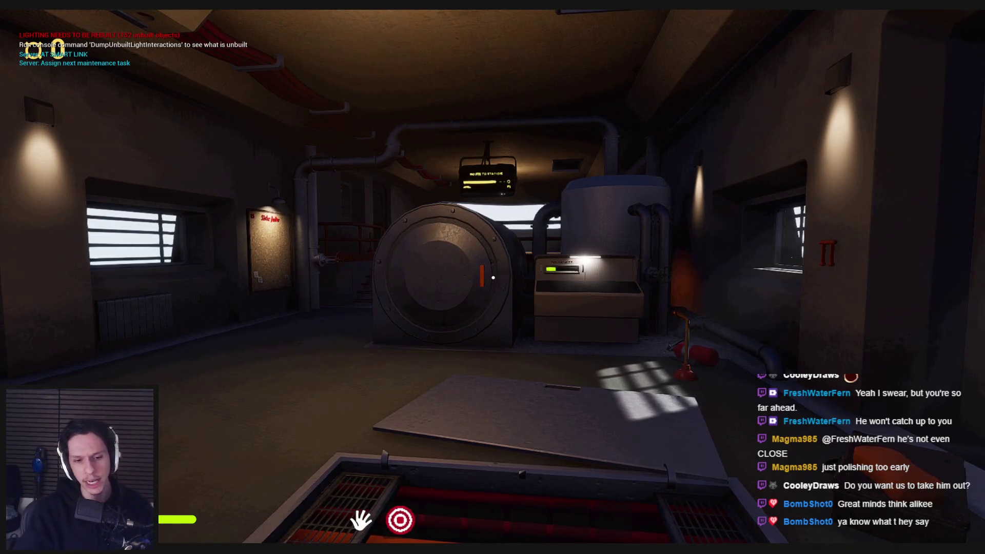
# - Swing the furnace door open and use the plunger on the lava inside
pyautogui.press('w')
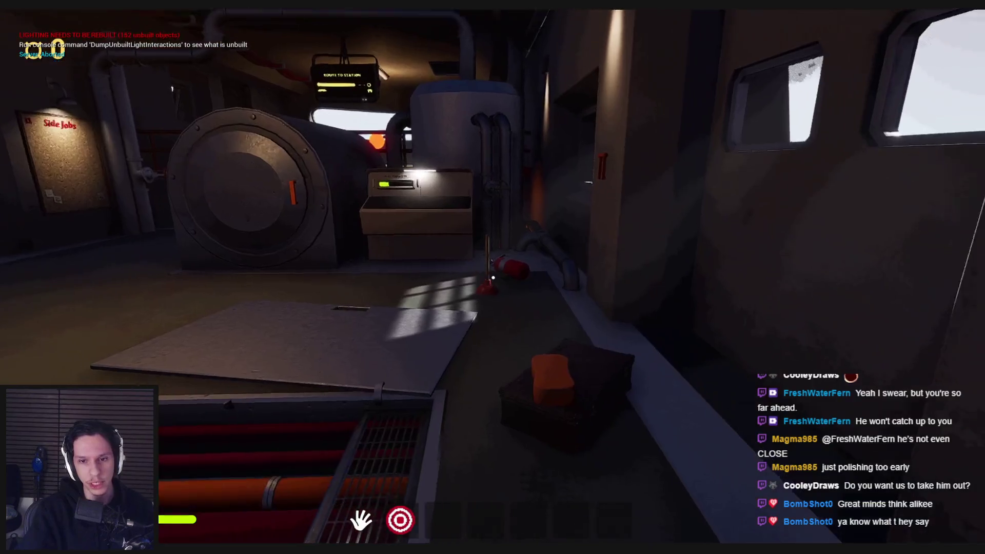
pyautogui.press('s')
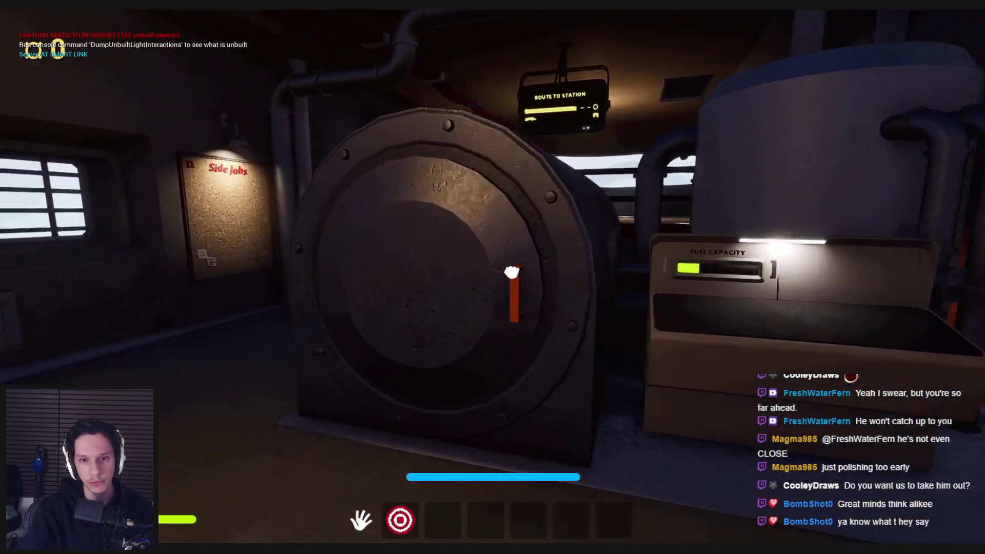
pyautogui.click(494, 277)
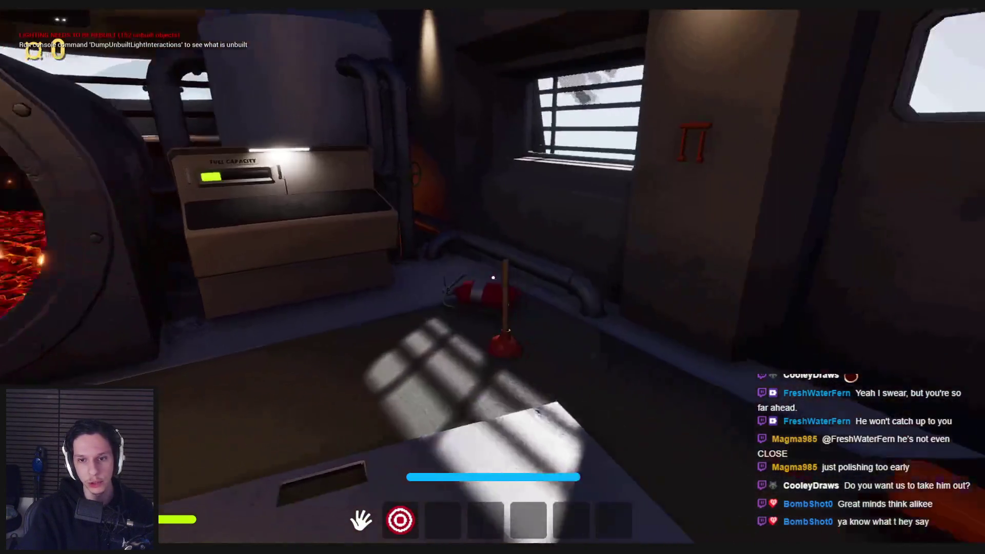
pyautogui.click(493, 278)
pyautogui.press('w')
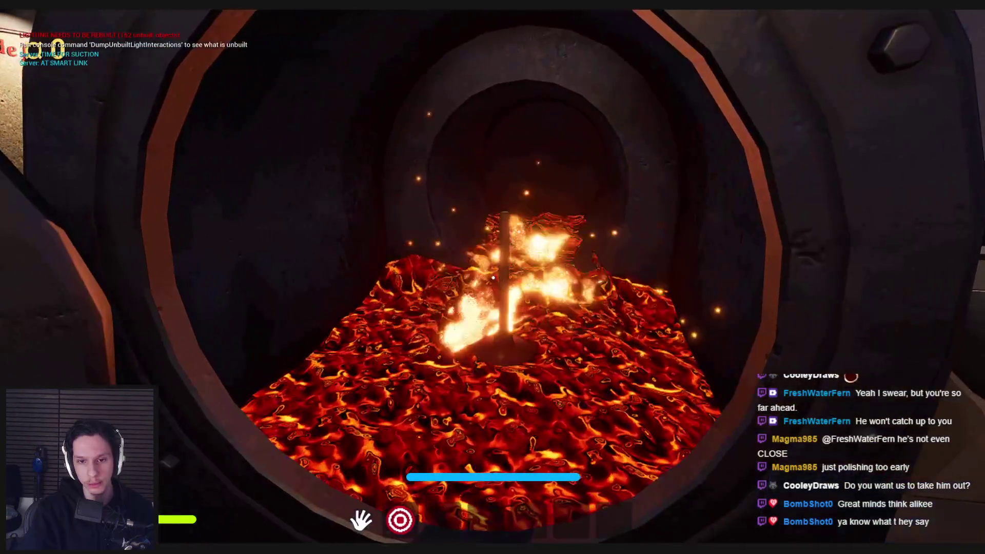
pyautogui.press('s')
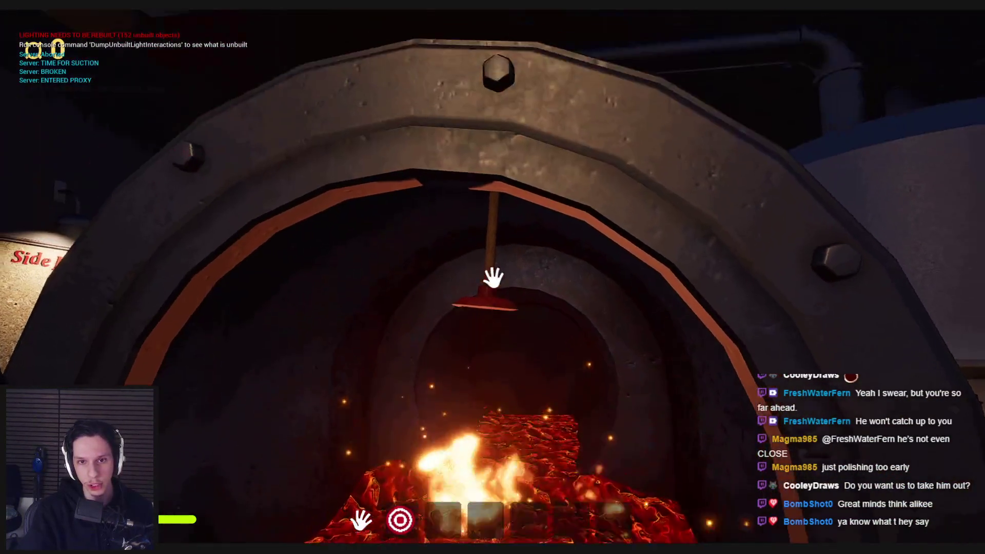
pyautogui.press('s')
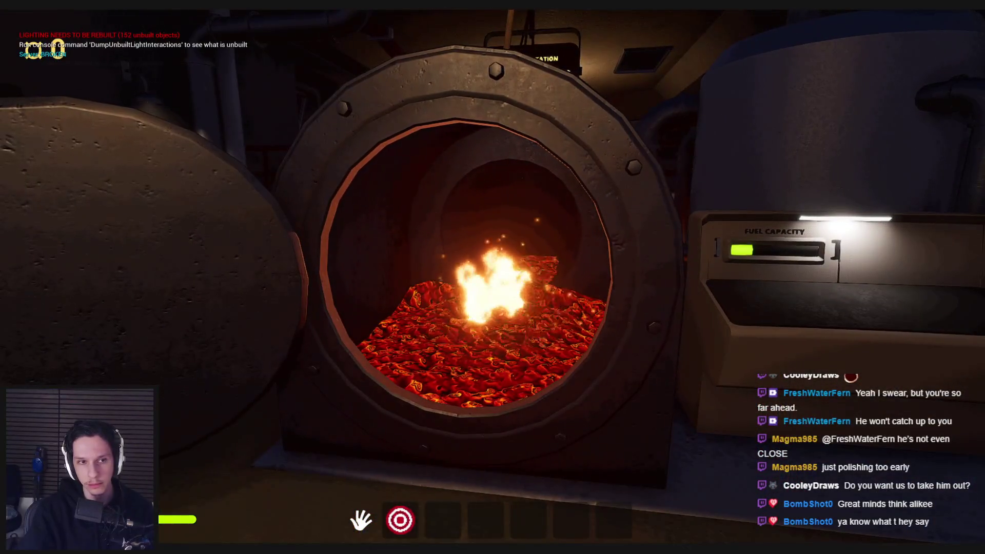
pyautogui.moveTo(493, 278)
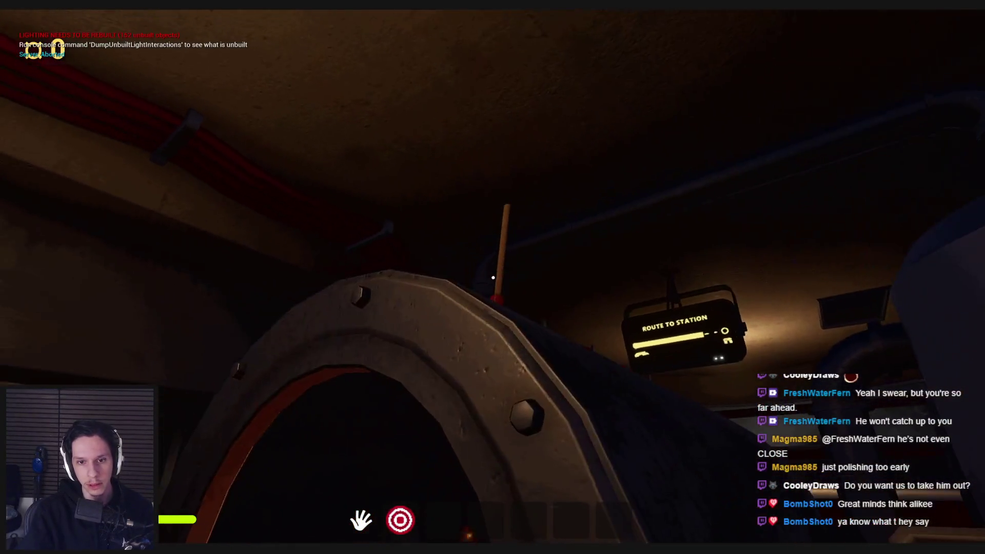
pyautogui.press('s')
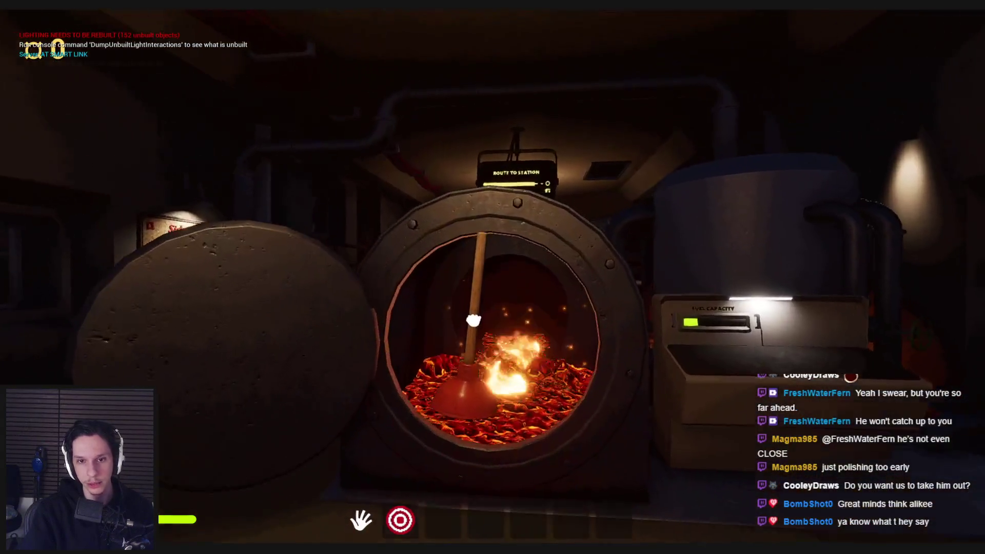
pyautogui.press('w')
pyautogui.click(473, 321)
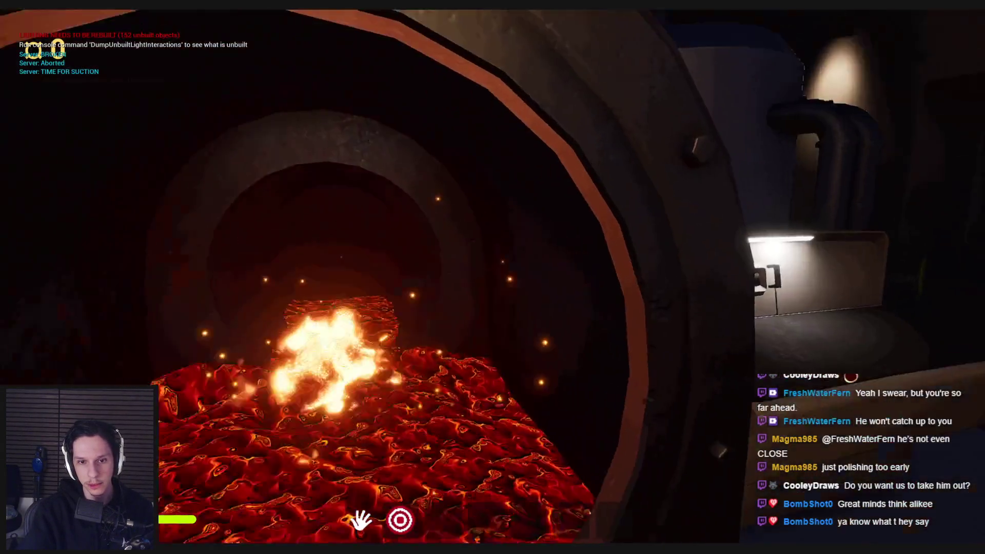
# - Drop the fire extinguisher and the red soap bar into the furnace lava
pyautogui.press('s')
pyautogui.moveTo(494, 278)
pyautogui.moveTo(493, 278)
pyautogui.mouseDown()
pyautogui.moveTo(495, 417)
pyautogui.moveTo(660, 286)
pyautogui.moveTo(585, 308)
pyautogui.moveTo(585, 329)
pyautogui.mouseUp()
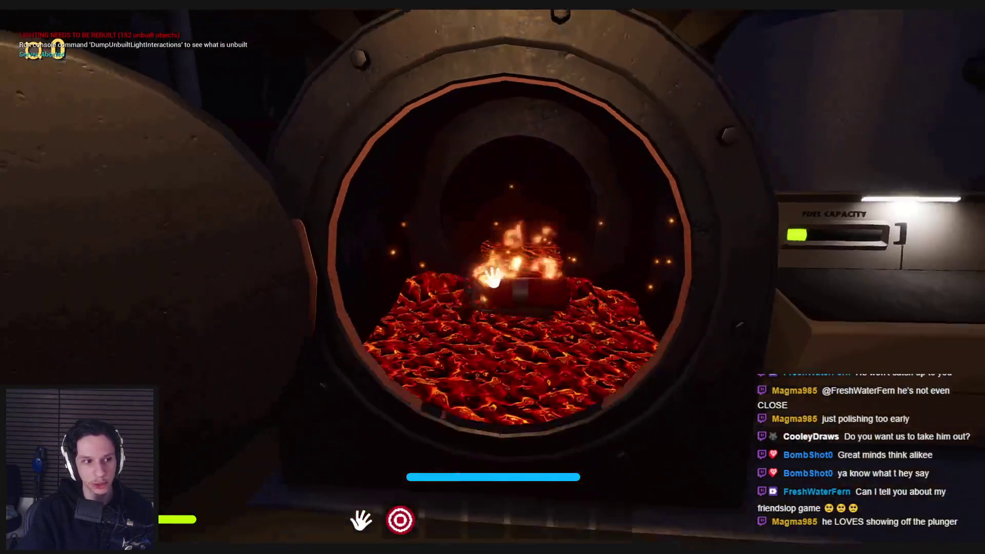
pyautogui.press('s')
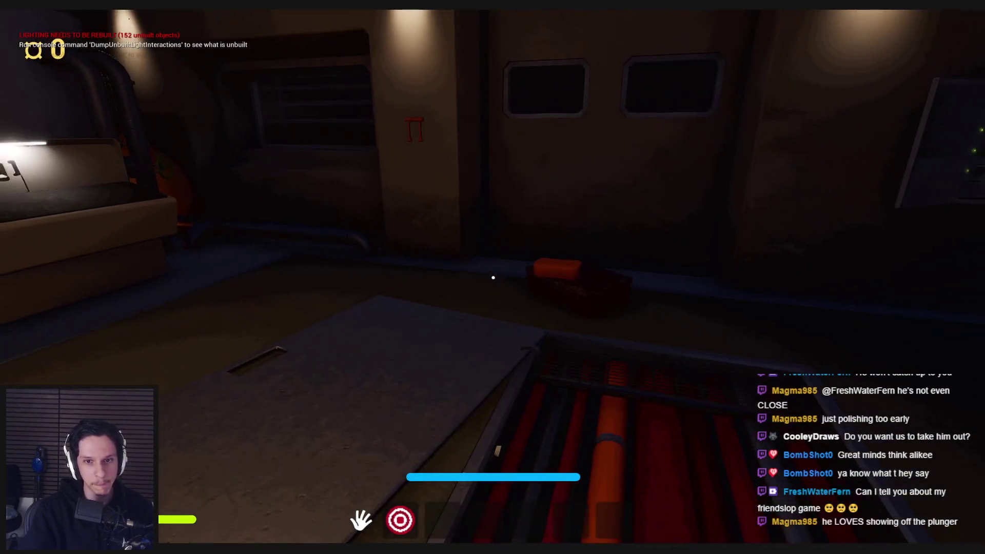
pyautogui.moveTo(493, 277)
pyautogui.mouseDown()
pyautogui.moveTo(660, 413)
pyautogui.moveTo(564, 359)
pyautogui.moveTo(493, 277)
pyautogui.moveTo(493, 259)
pyautogui.moveTo(494, 288)
pyautogui.moveTo(541, 341)
pyautogui.moveTo(493, 278)
pyautogui.moveTo(491, 334)
pyautogui.moveTo(493, 278)
pyautogui.mouseUp()
pyautogui.press('s')
pyautogui.press('w')
# - Walk around the machine room past the furnace and red pipe valve to the lockers
pyautogui.hotkey('shift', 'w')
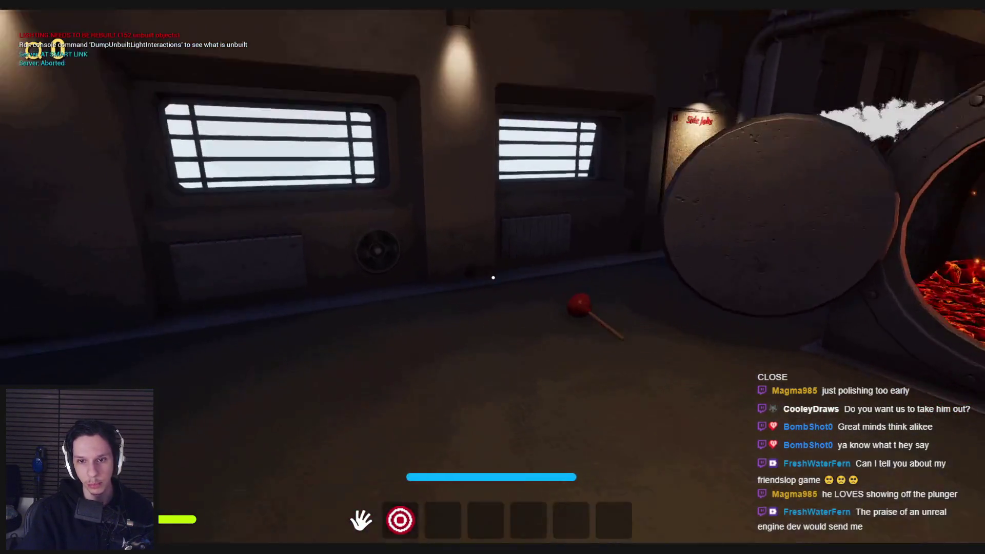
pyautogui.press('w')
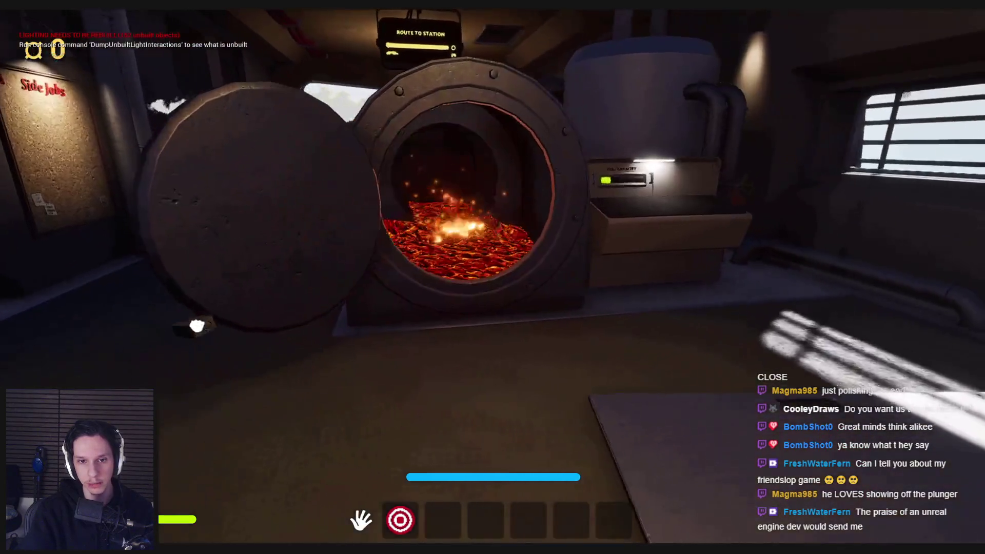
pyautogui.press('w')
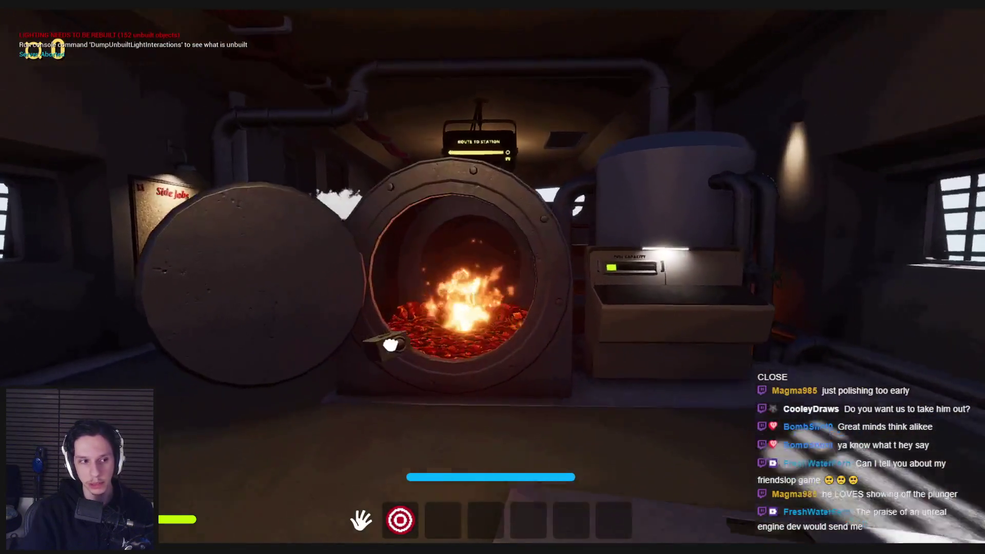
pyautogui.press('s')
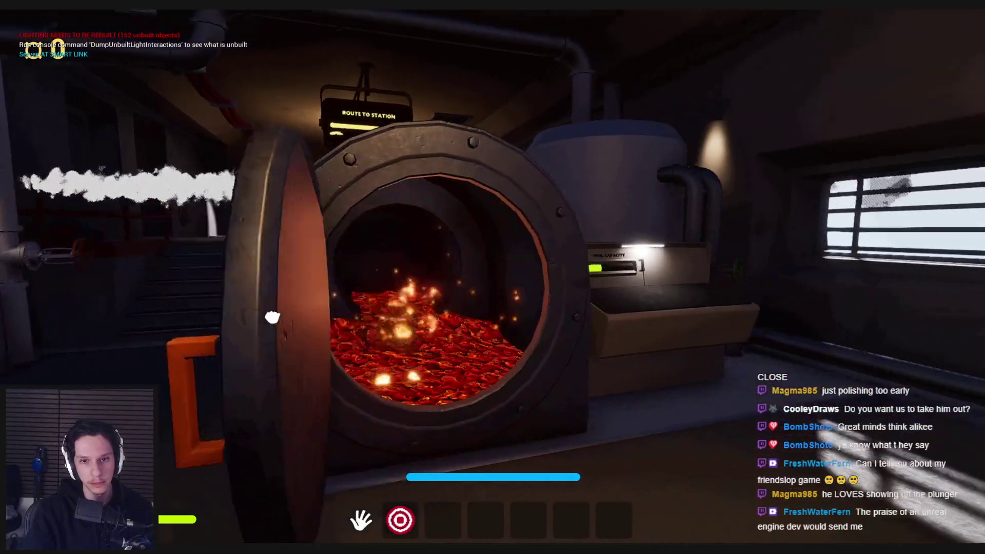
pyautogui.press('w')
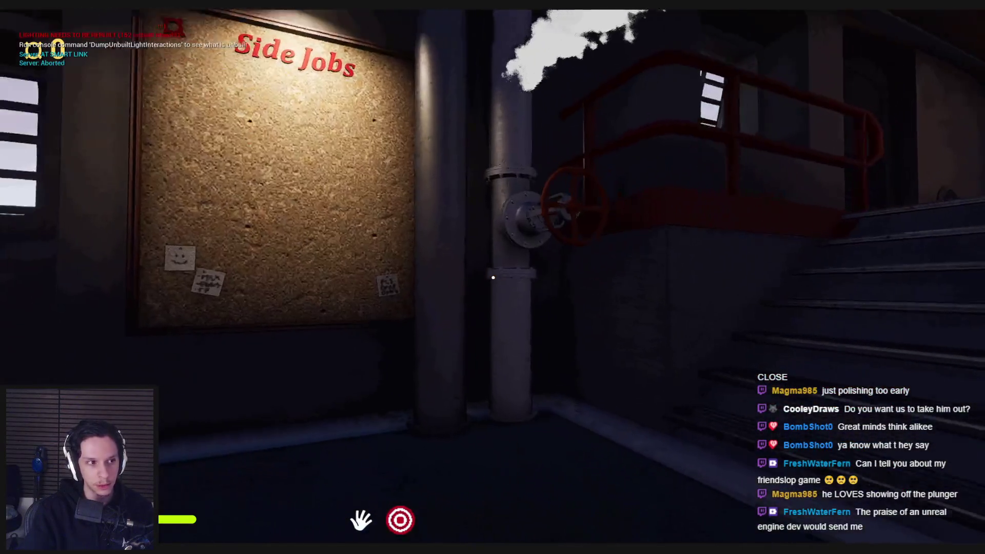
pyautogui.press('d')
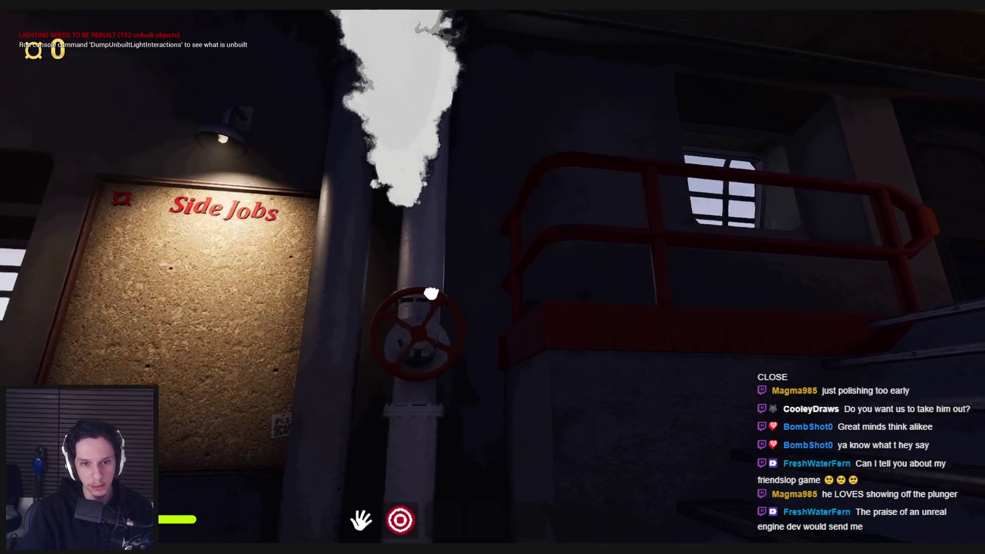
pyautogui.moveTo(492, 277)
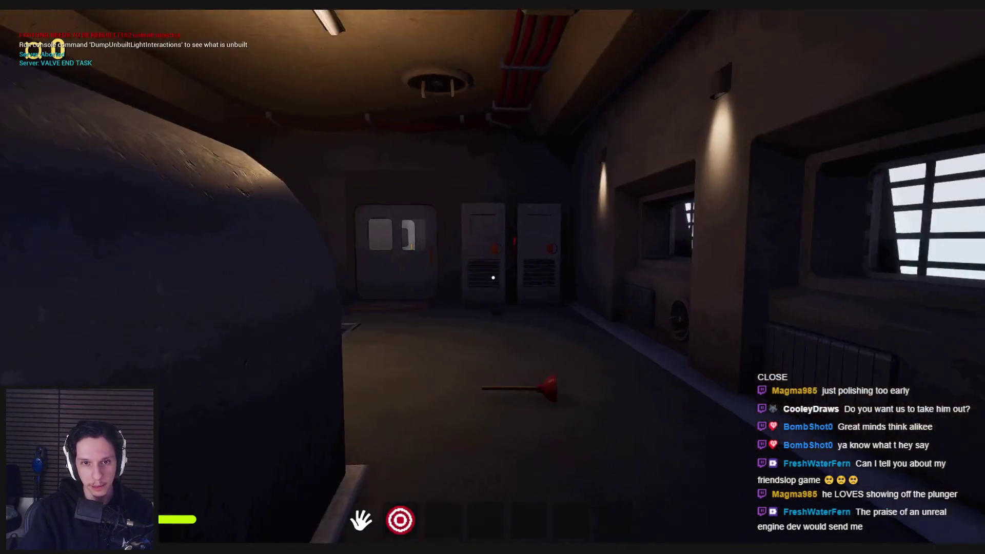
pyautogui.press('w')
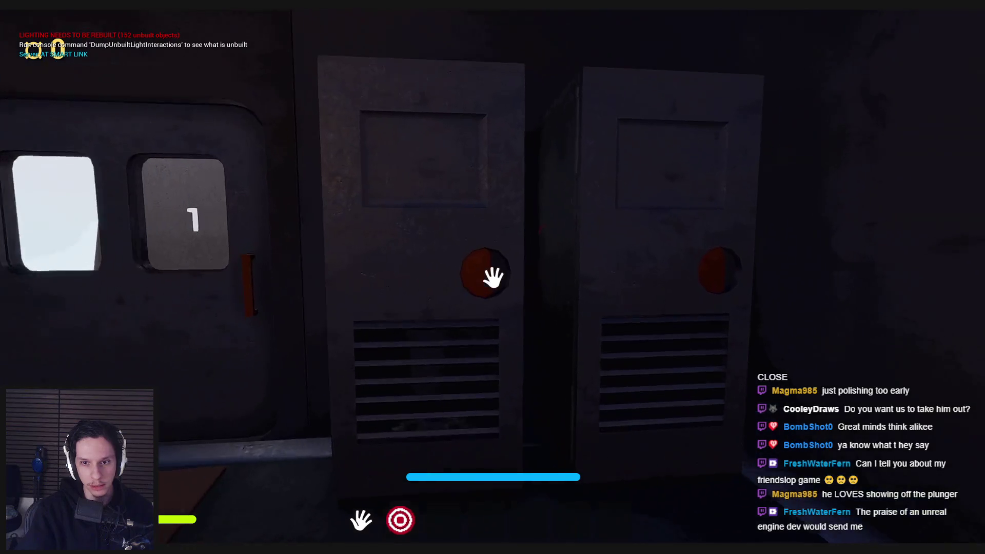
# - Go out along the catwalk, fit the gear into the gear box, and enter the doorway
pyautogui.click(493, 277)
pyautogui.press('w')
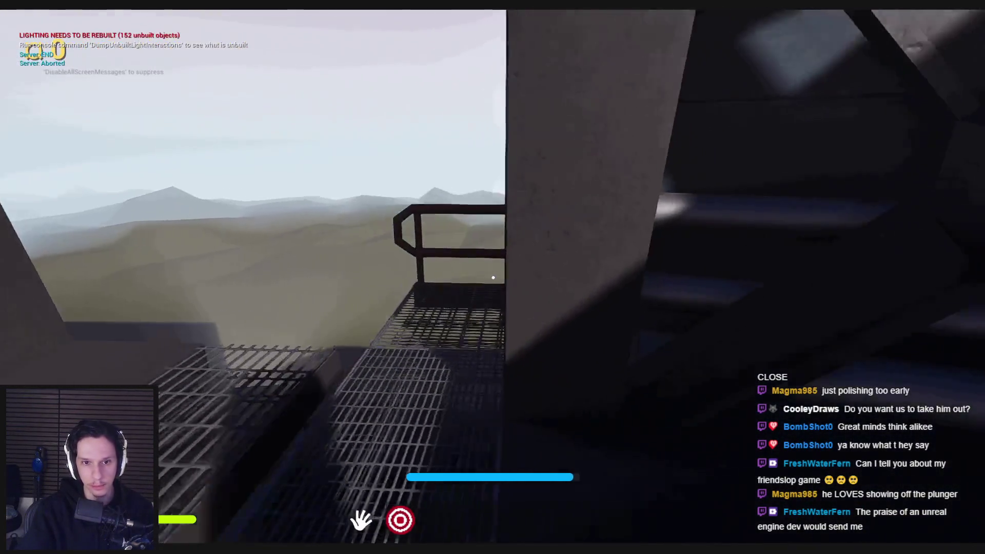
pyautogui.moveTo(493, 278)
pyautogui.press('w')
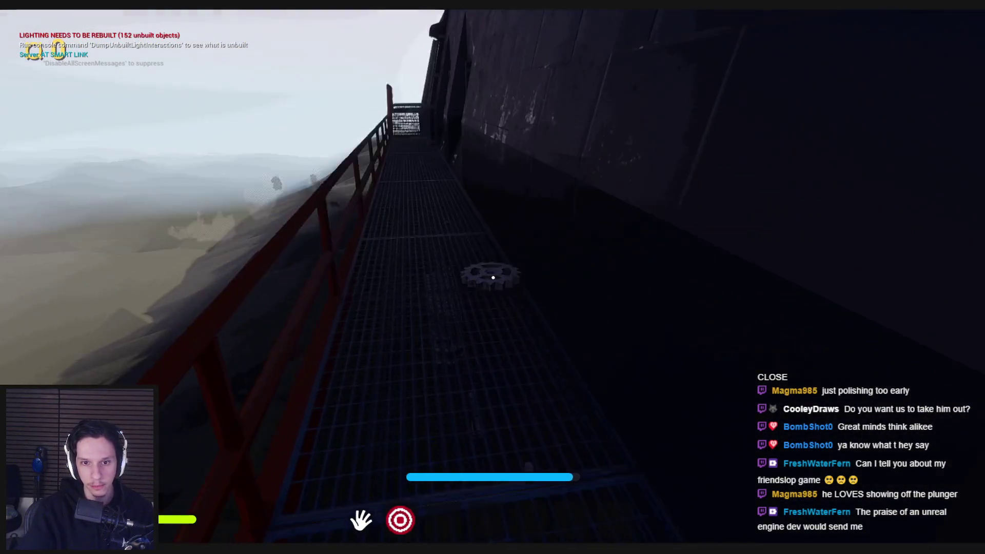
pyautogui.press('w')
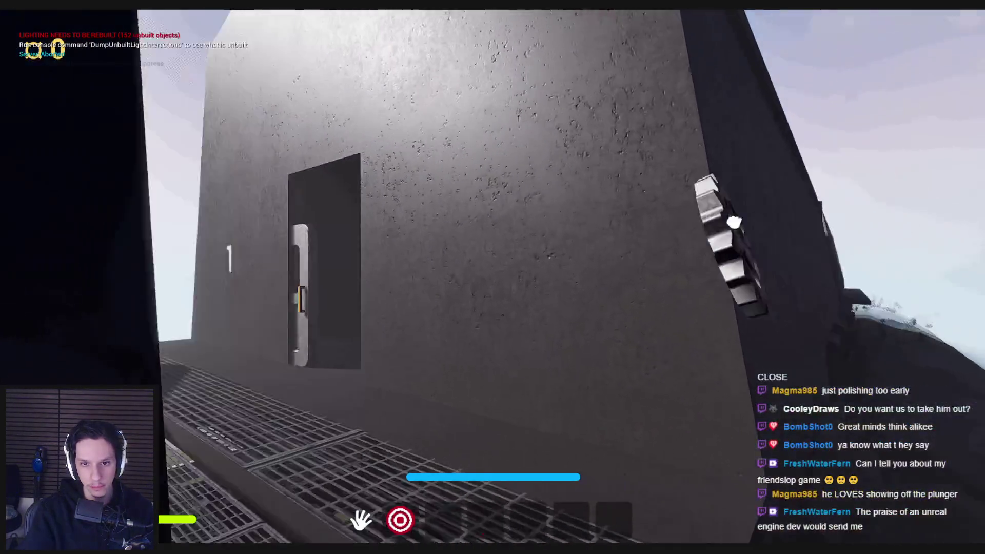
pyautogui.click(528, 327)
pyautogui.click(516, 328)
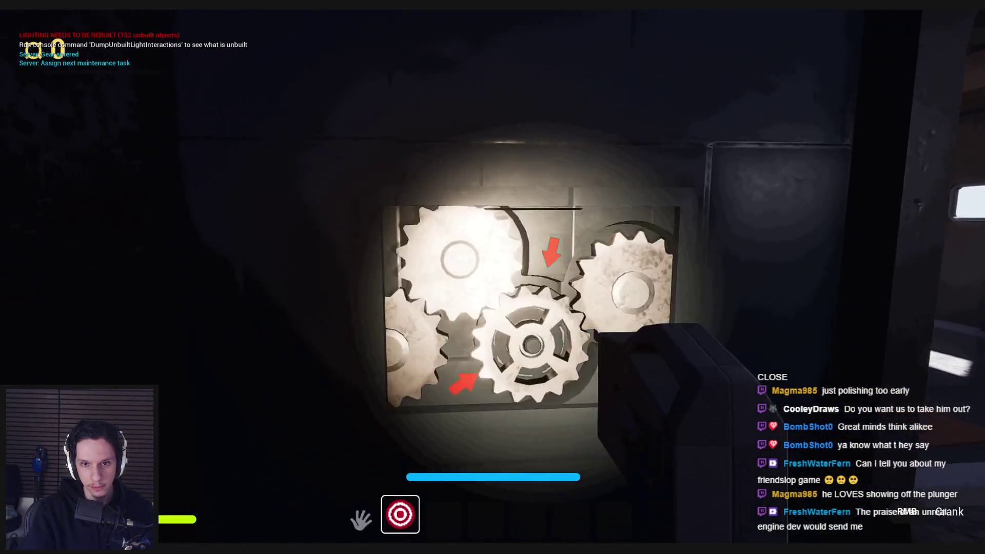
pyautogui.press('w')
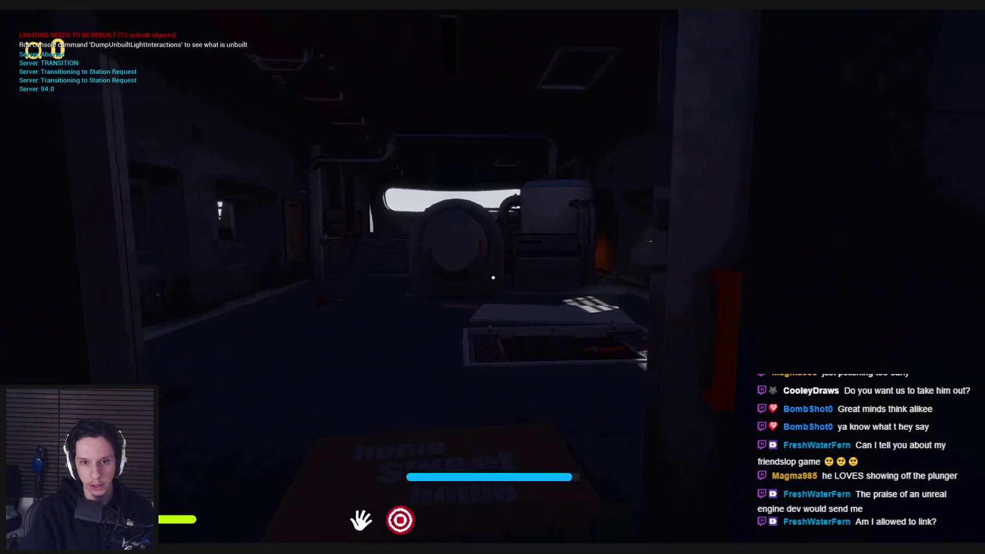
pyautogui.moveTo(493, 277)
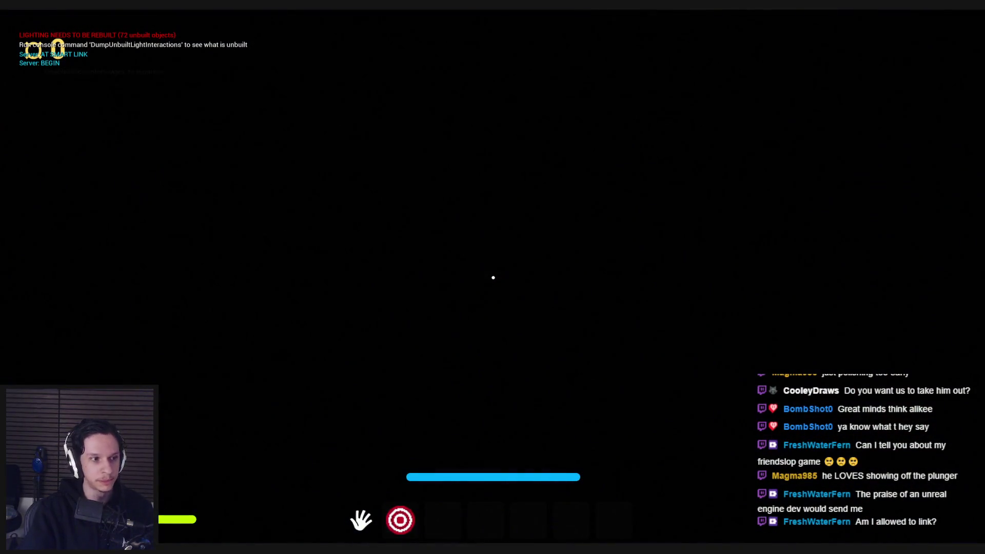
# - Turn from the knob panel and walk the dock past the SELL FOR window toward the lit sign
pyautogui.moveTo(500, 282)
pyautogui.mouseDown()
pyautogui.moveTo(495, 276)
pyautogui.moveTo(484, 301)
pyautogui.mouseUp()
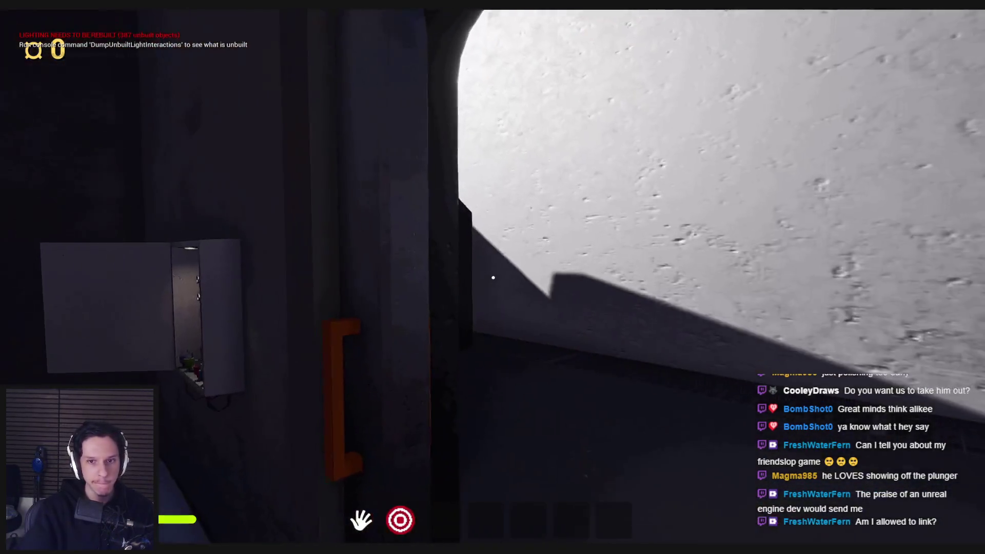
pyautogui.moveTo(493, 278); pyautogui.dragTo(493, 277)
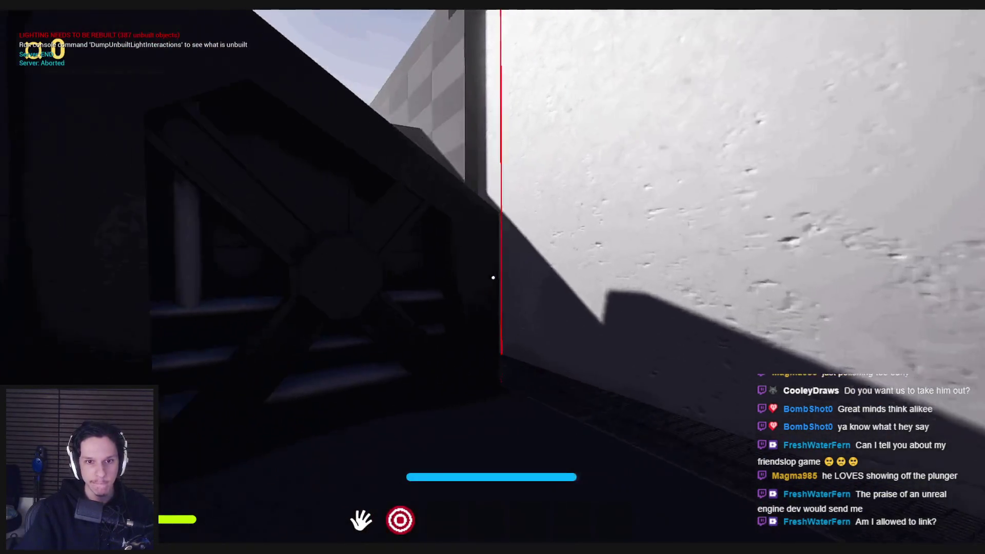
pyautogui.hotkey('shift', 'w')
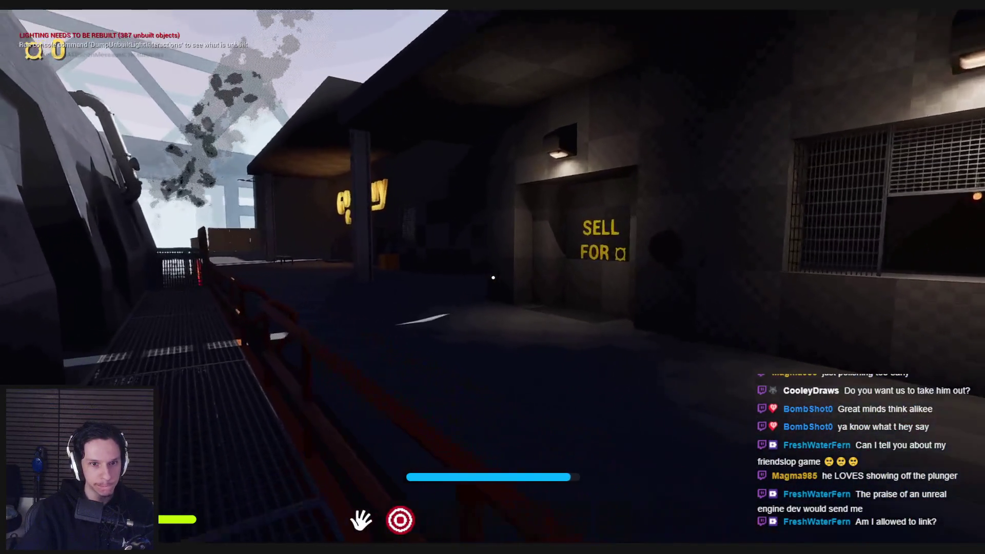
pyautogui.press('w')
pyautogui.press('w')
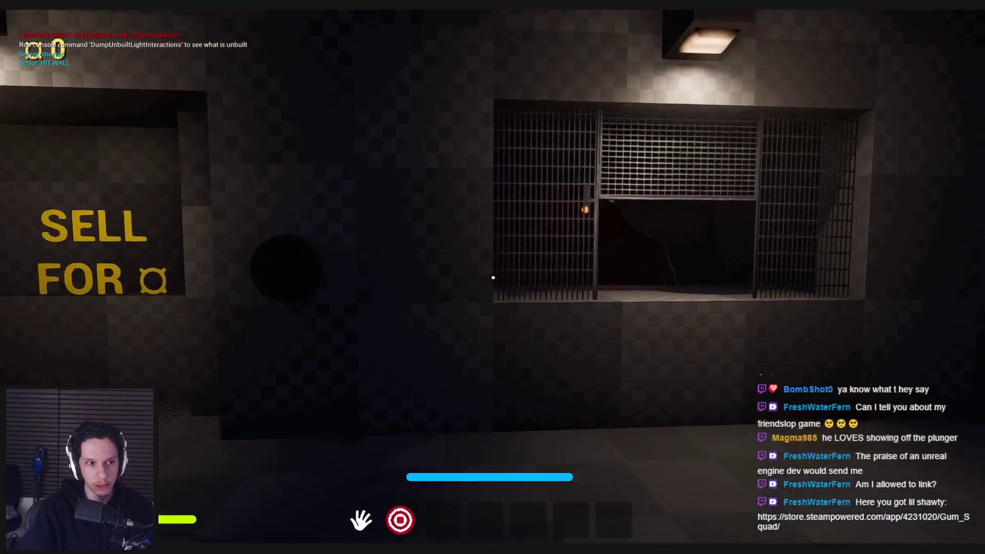
pyautogui.press('s')
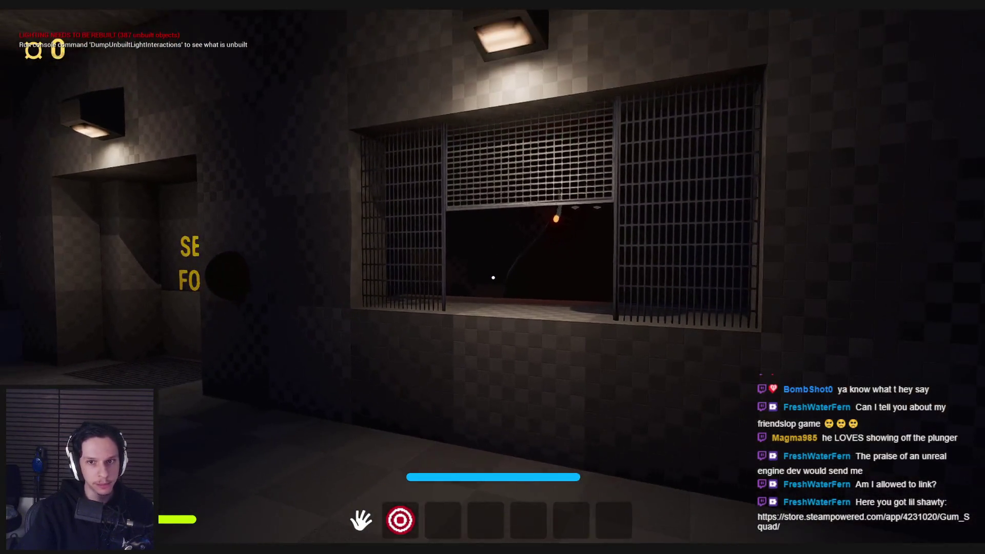
pyautogui.press('w')
pyautogui.press('w')
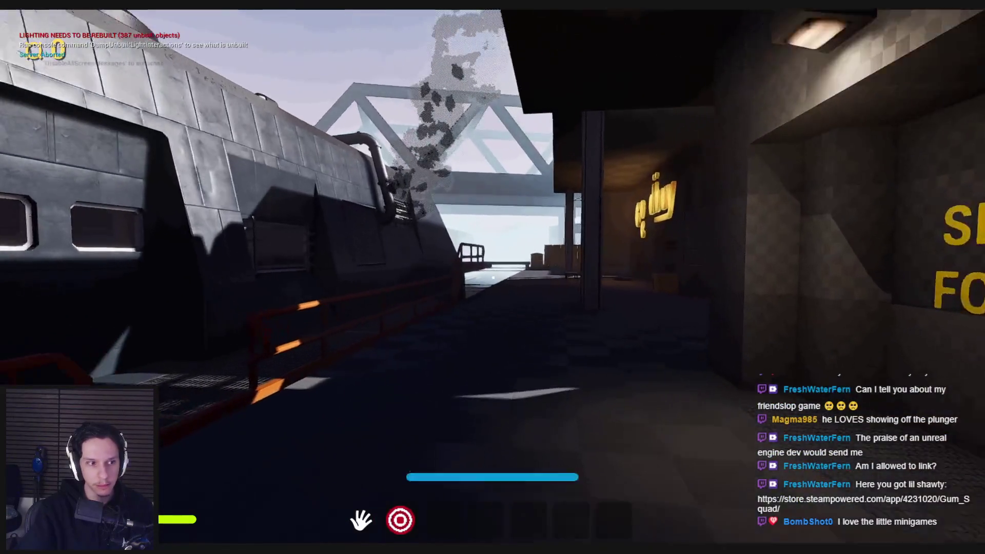
pyautogui.press('w')
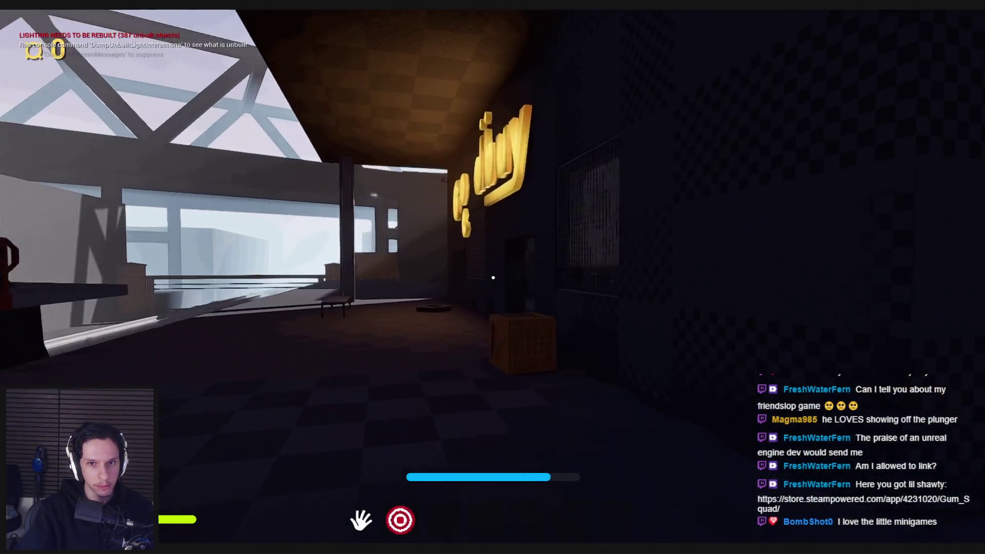
pyautogui.press('w')
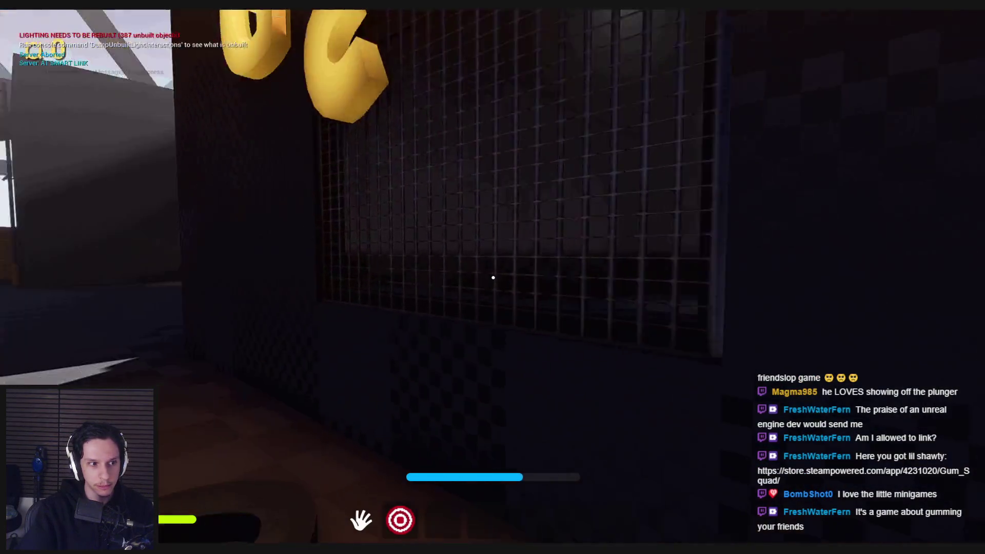
# - Walk through the alley into the courtyard and throw the orange basketball at the hoop
pyautogui.press('w')
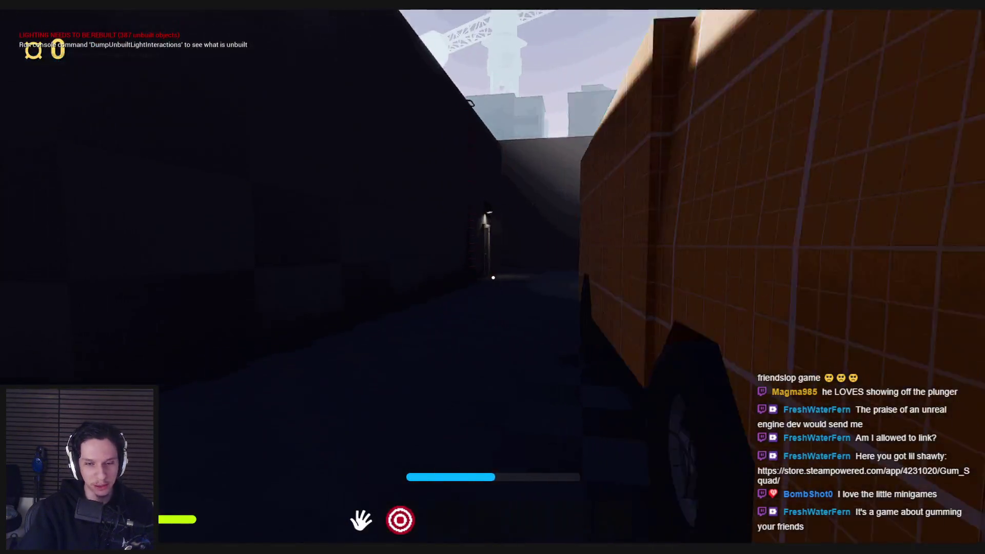
pyautogui.press('w')
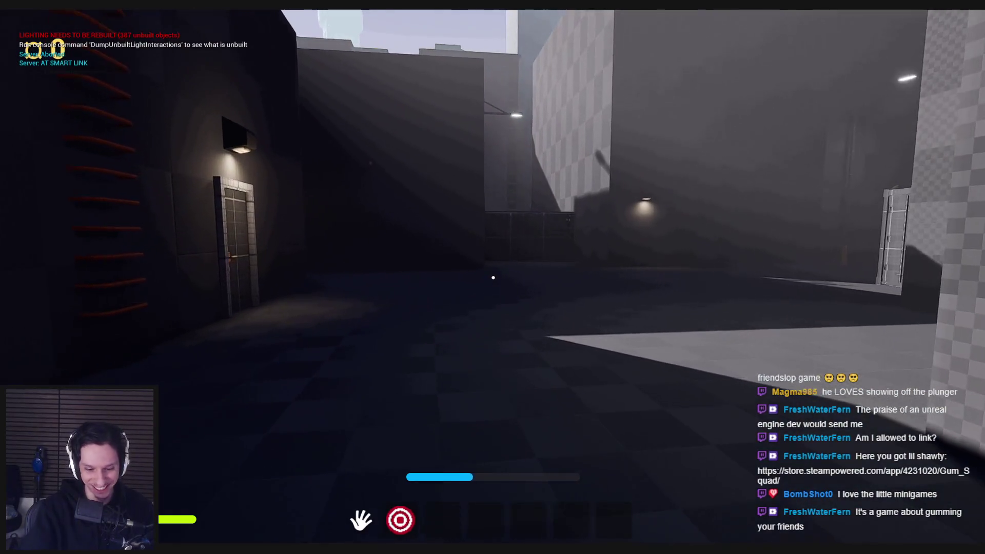
pyautogui.press('w')
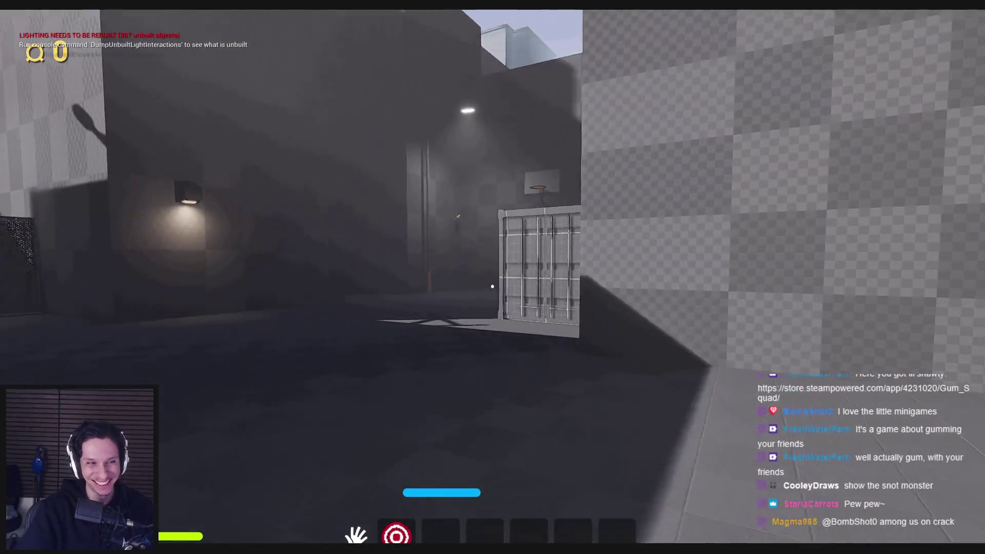
pyautogui.press('w')
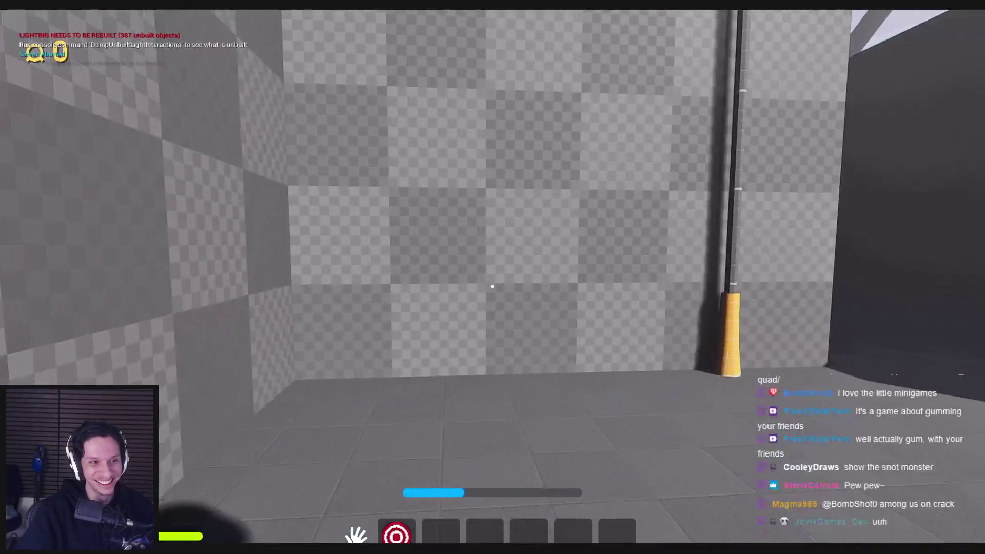
pyautogui.press('w')
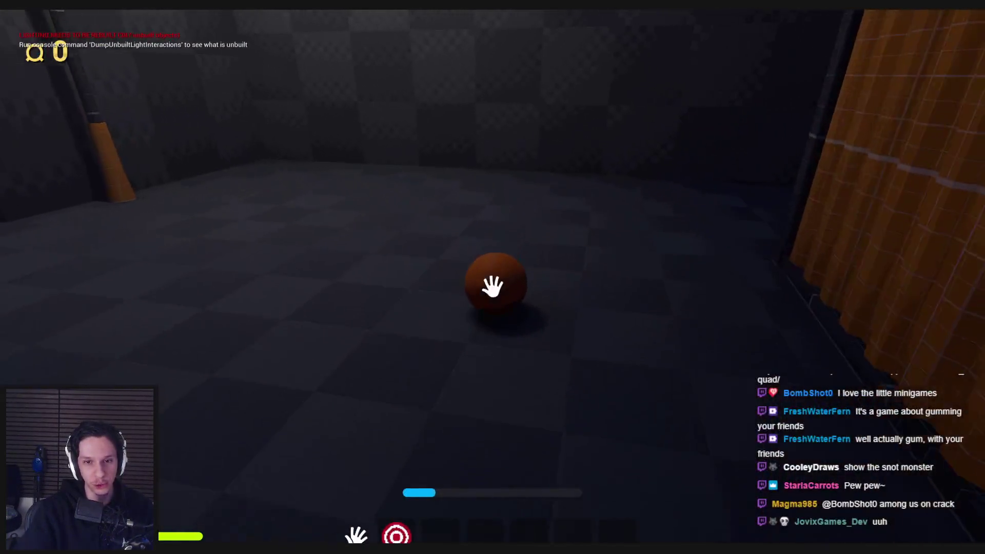
pyautogui.click(493, 286)
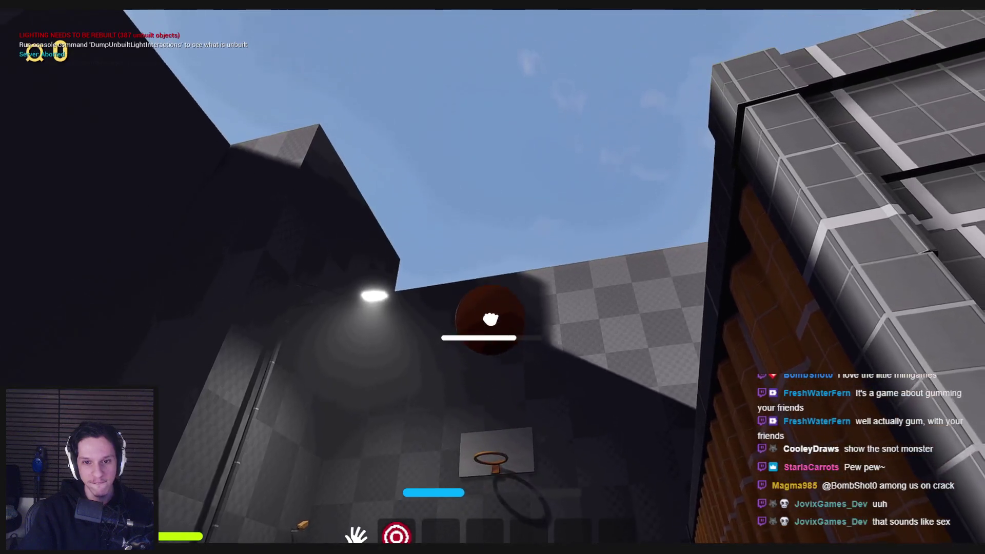
pyautogui.click(493, 295)
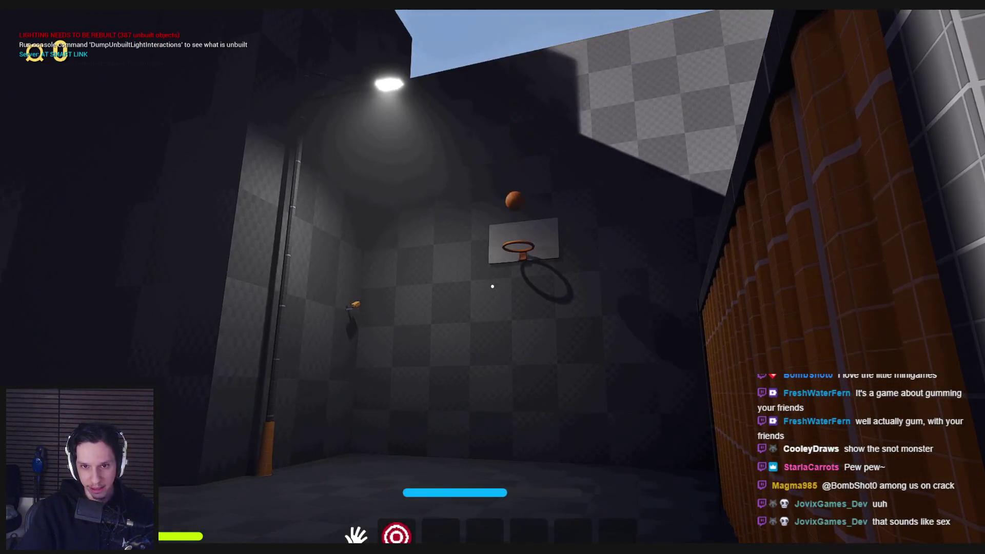
# - Walk back past the yellow crate into the dark checkered room
pyautogui.press('w')
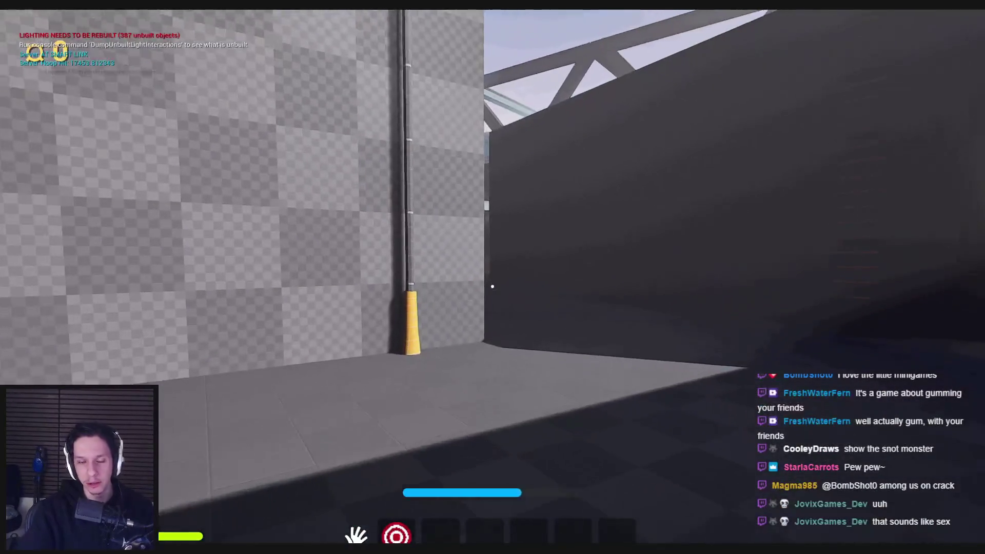
pyautogui.press('w')
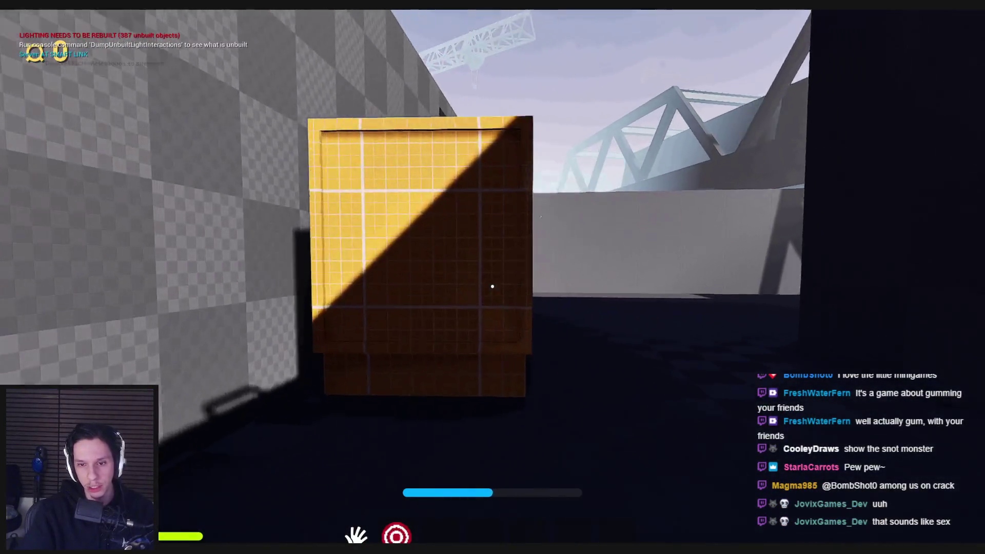
pyautogui.press('w')
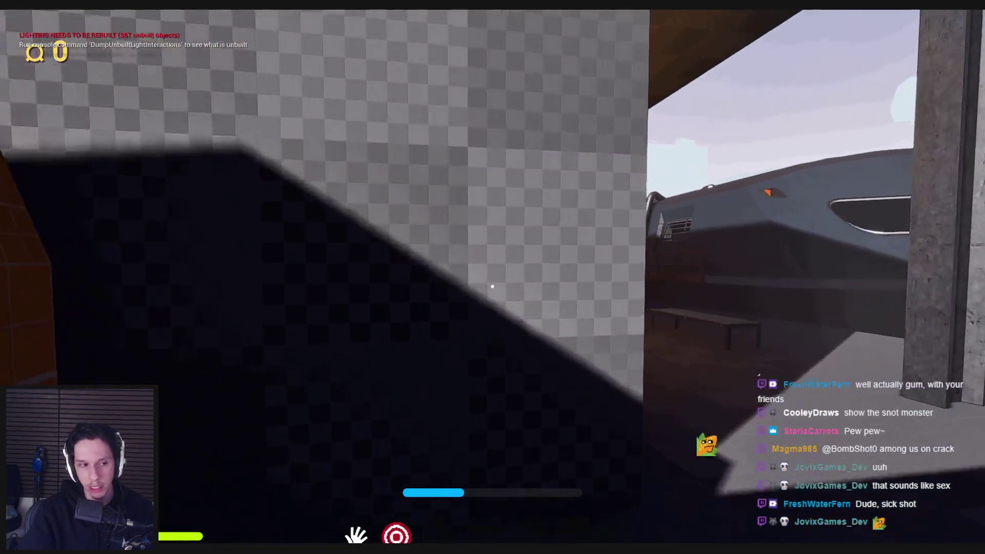
pyautogui.press('w')
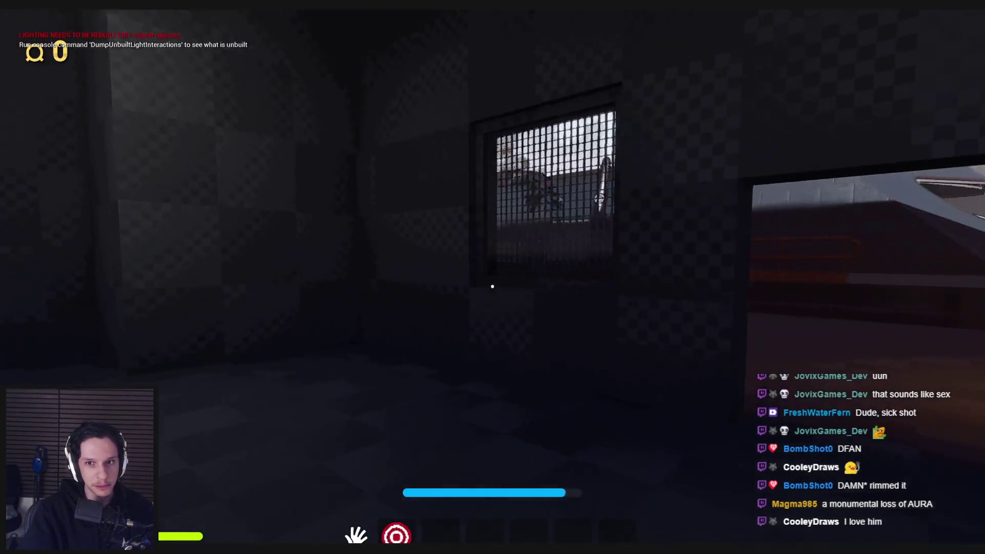
# - Run back to the grated window by the SELL FOR wall and interact with the garage door
pyautogui.hotkey('shift', 'w')
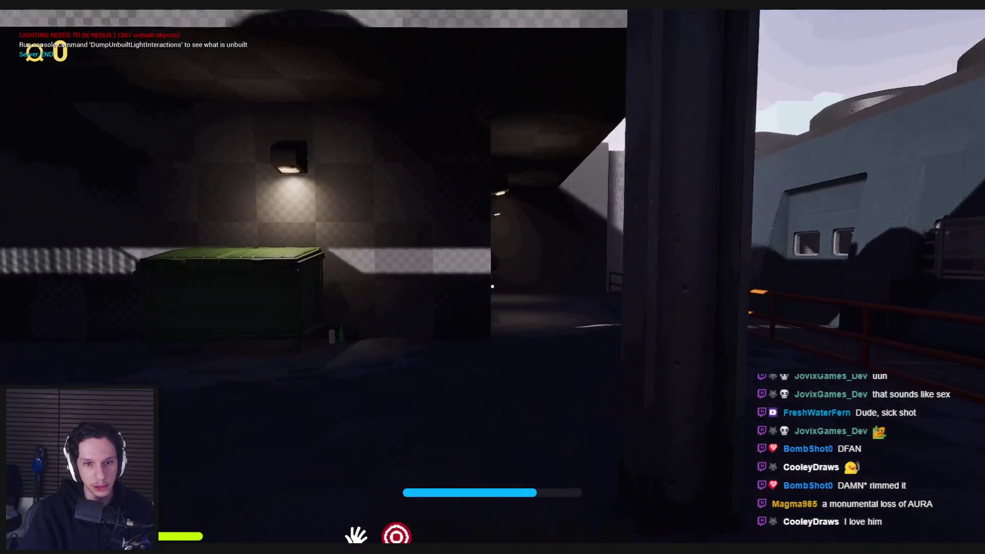
pyautogui.hotkey('shift', 'w')
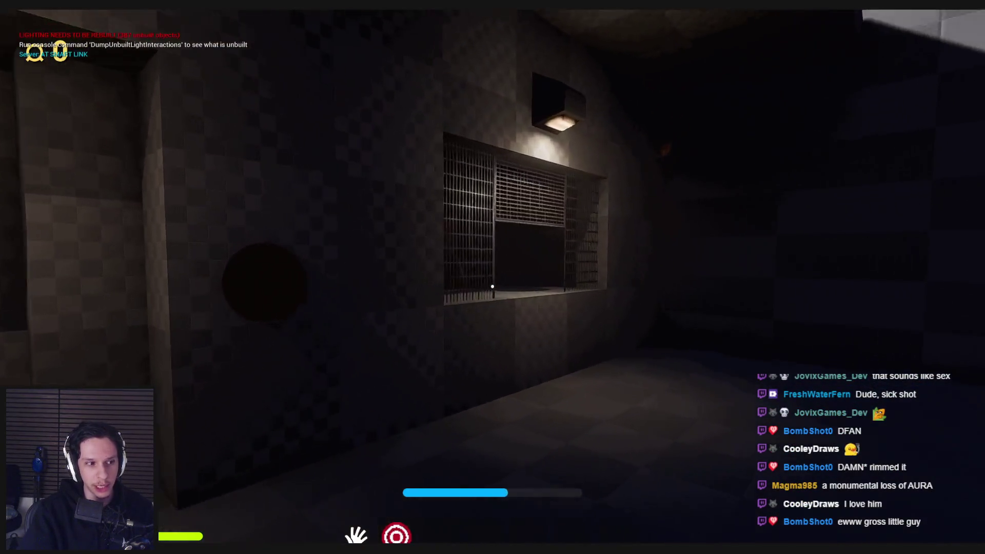
pyautogui.press('w')
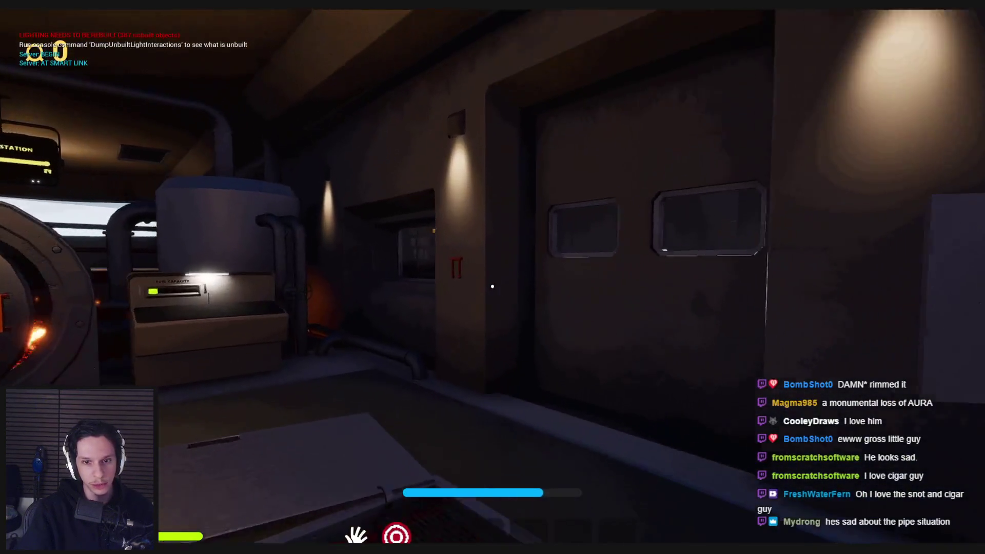
pyautogui.press('e')
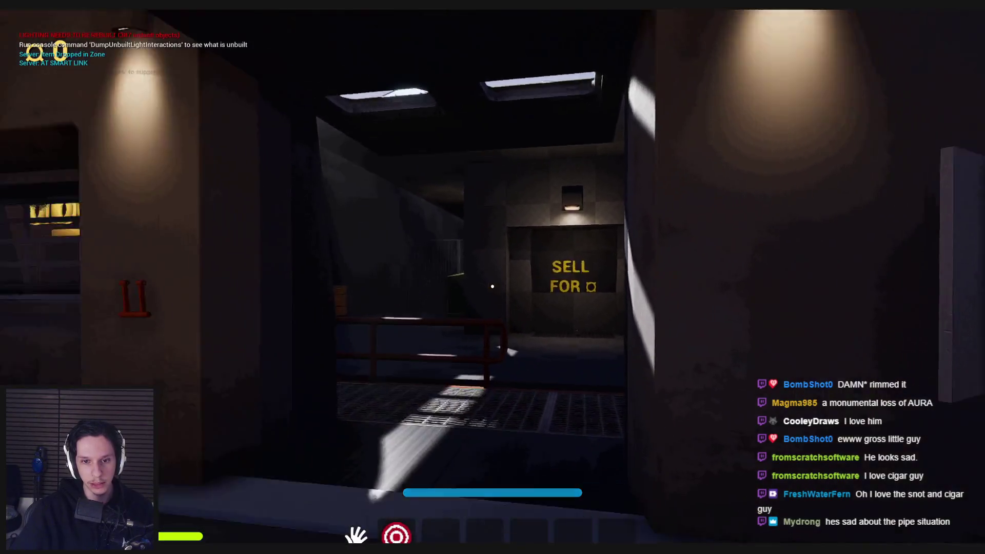
# - Drop the lollipop and pick it back up, then drop the plunger
pyautogui.press('g')
pyautogui.press('e')
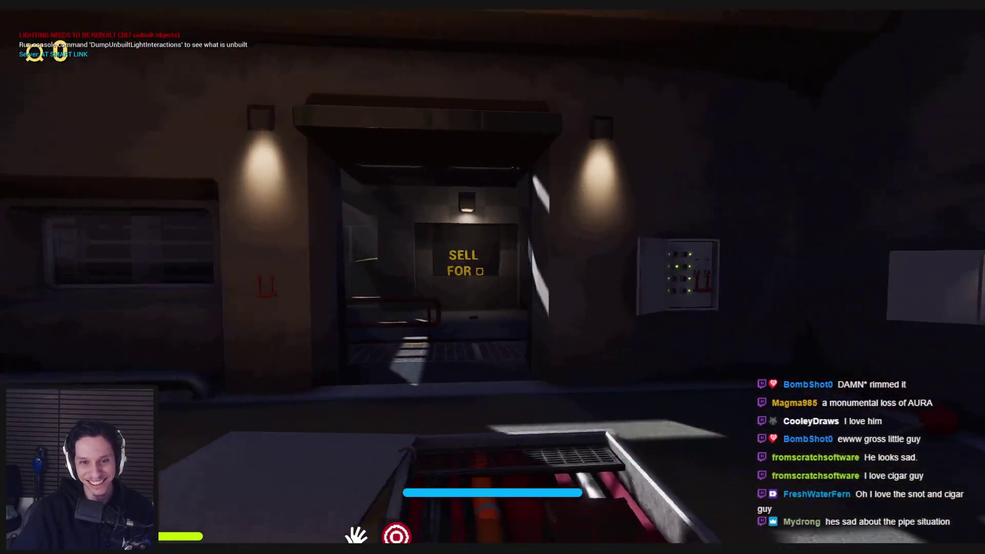
pyautogui.press('g')
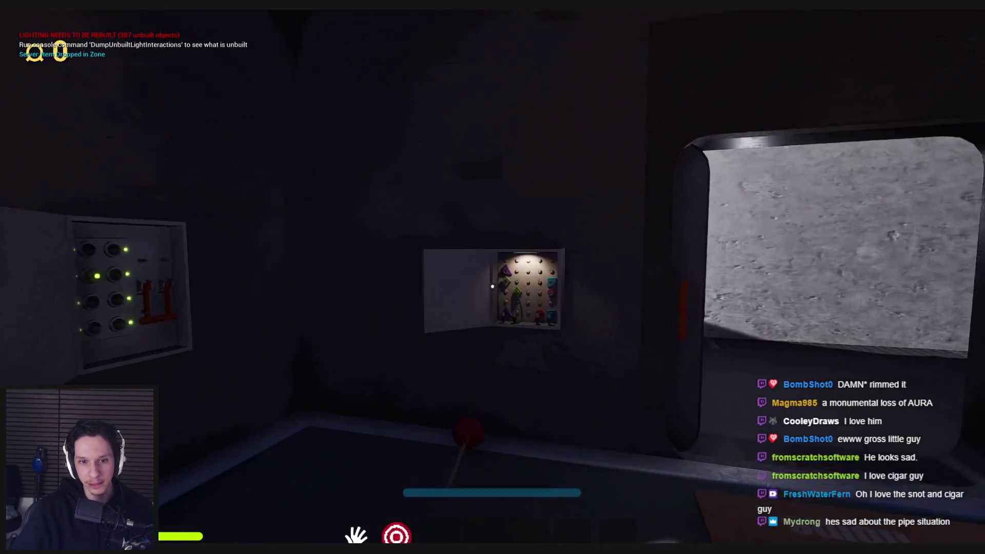
# - Plug the green and purple connectors into the peg board and pick up the blue connector
pyautogui.press('e')
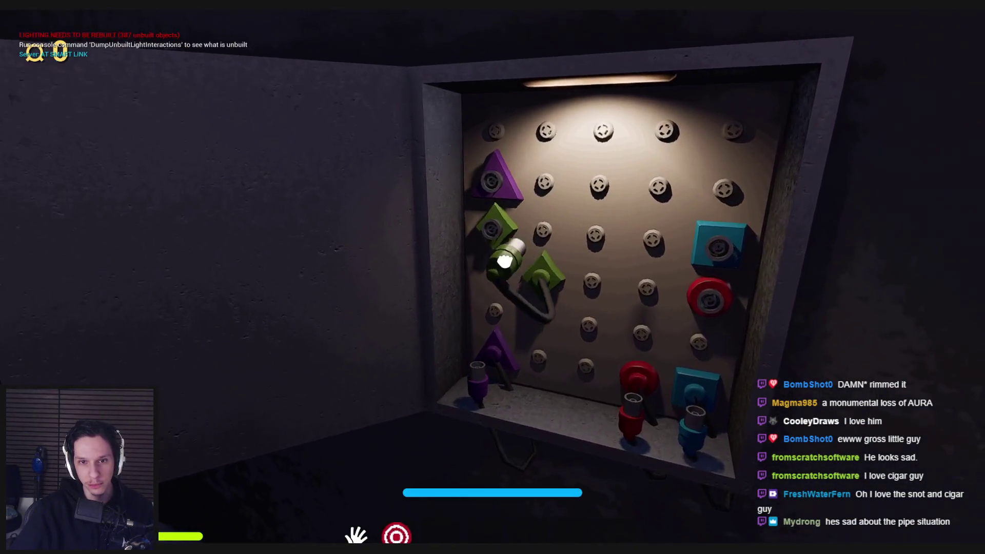
pyautogui.press('e')
pyautogui.press('e')
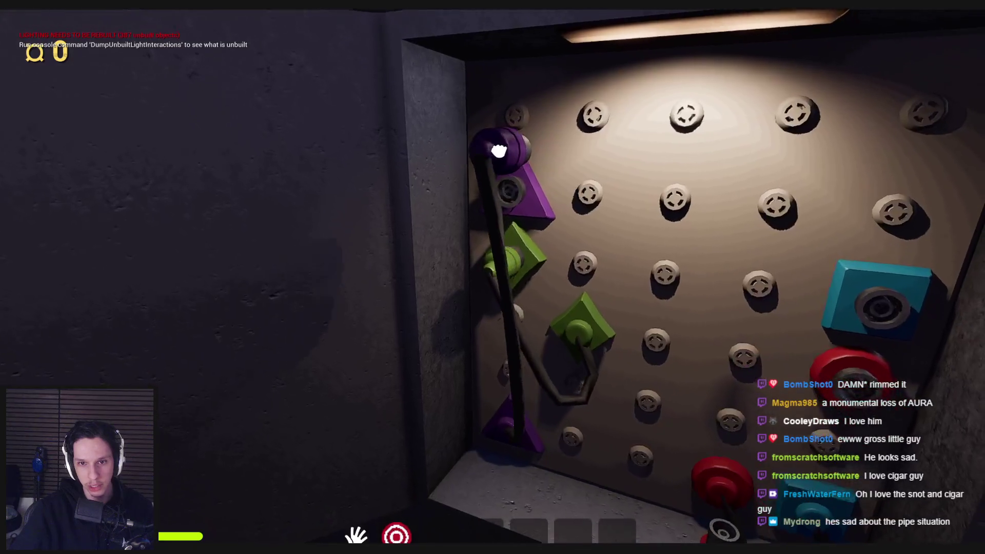
pyautogui.press('e')
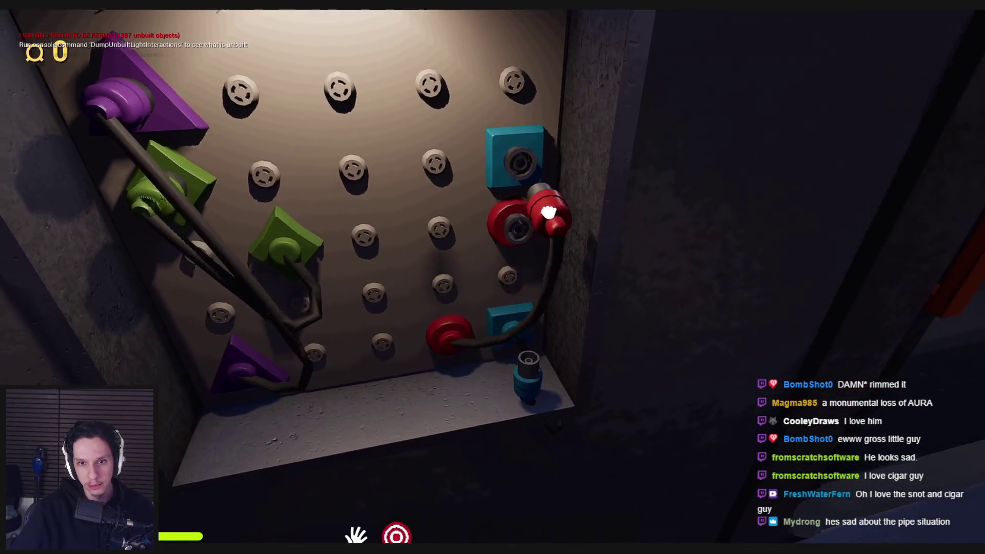
pyautogui.press('e')
pyautogui.press('e')
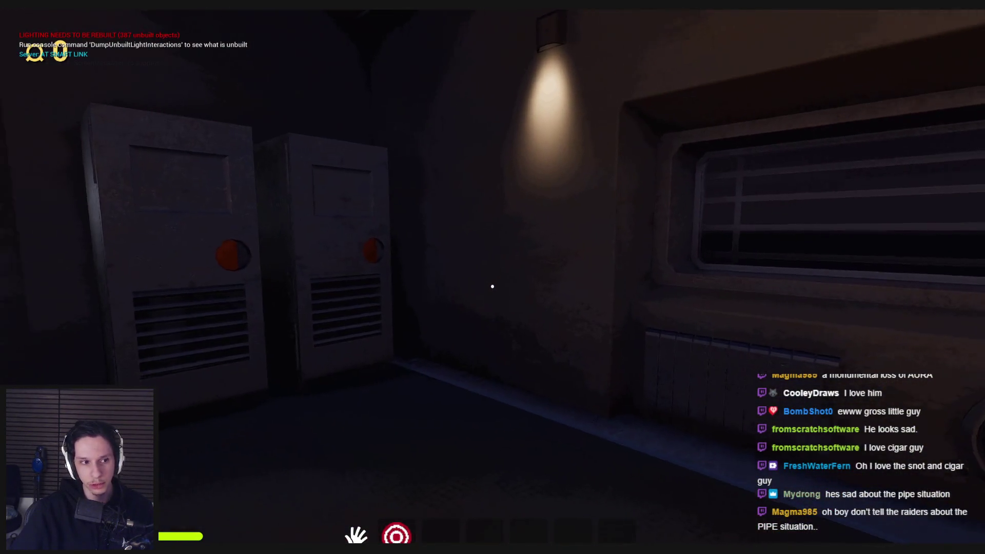
# - Open the wall cabinet and use the Train Monitoring terminal
pyautogui.press('e')
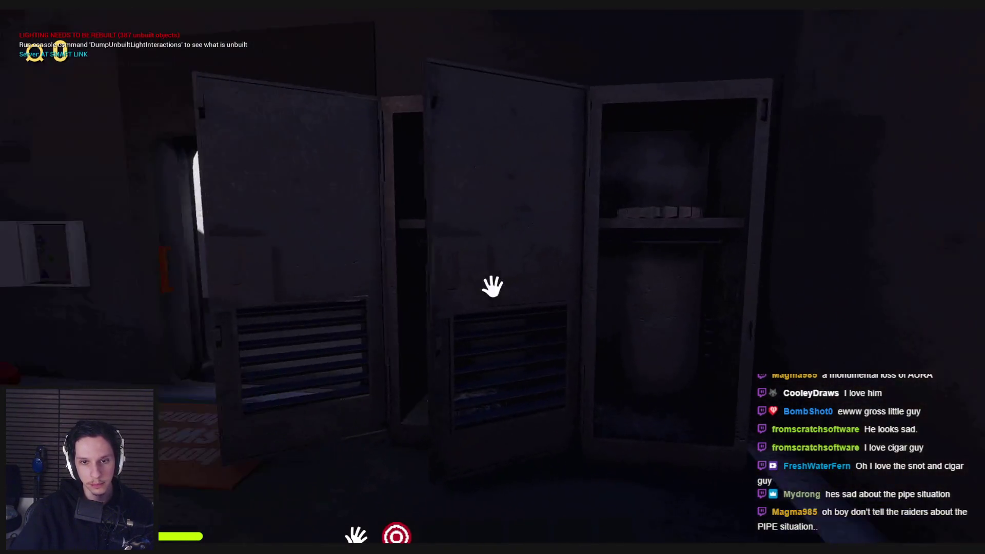
pyautogui.press('w')
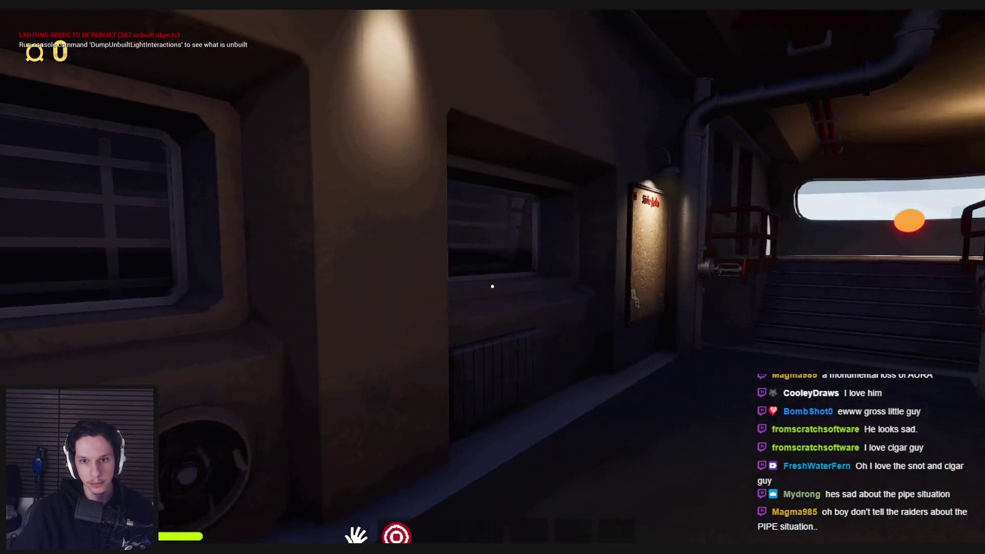
pyautogui.press('w')
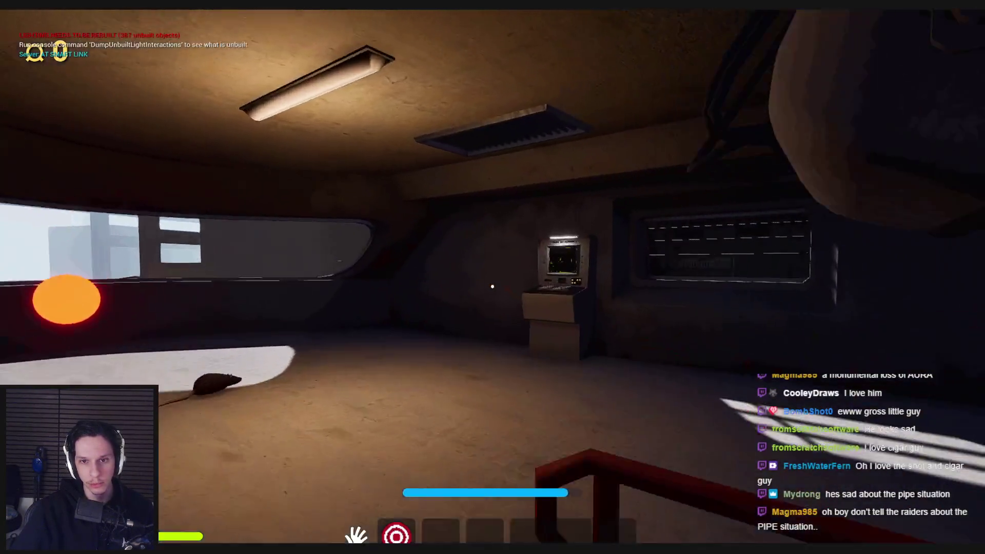
pyautogui.press('e')
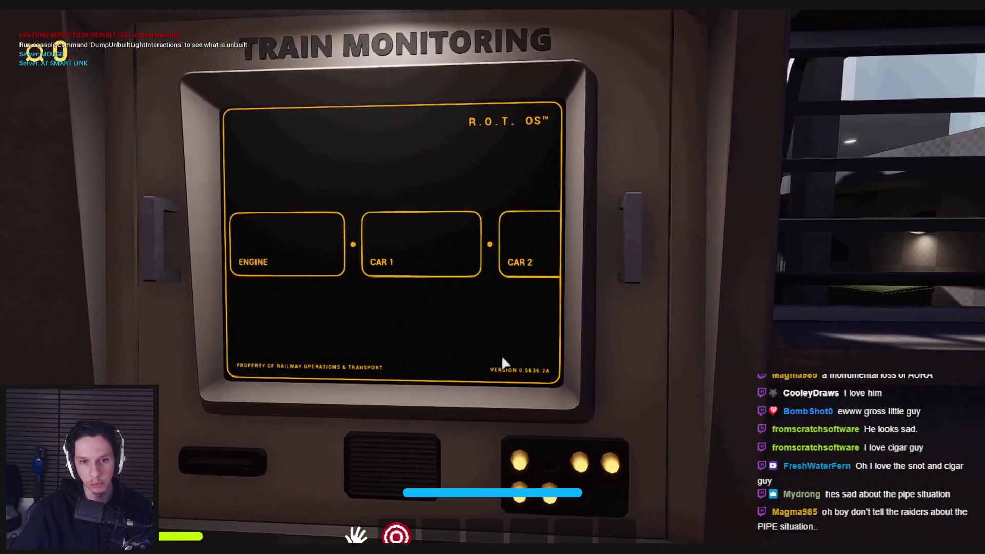
pyautogui.press('Escape')
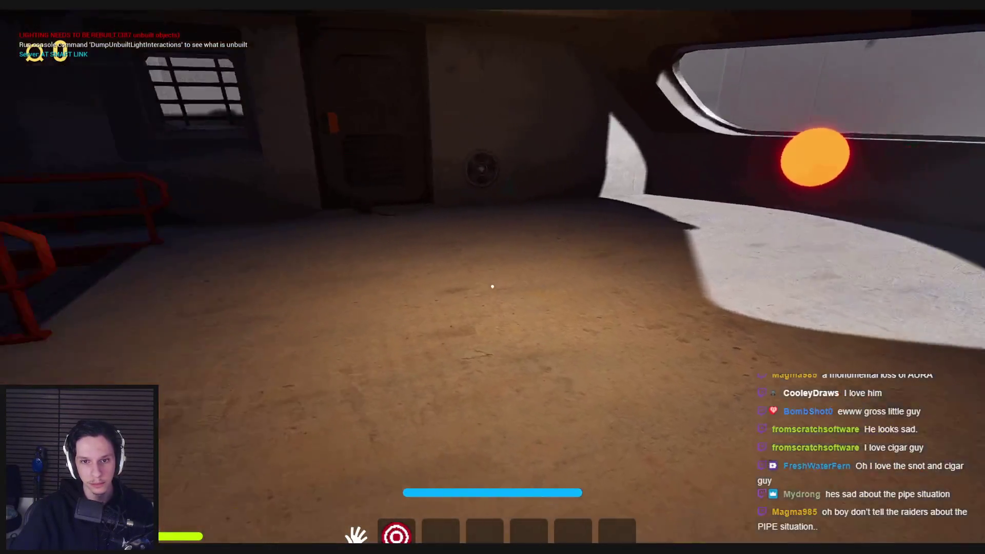
# - Go down the red-railed steps, sell a floor item at the SELL FOR hatch, and end the playtest
pyautogui.press('w')
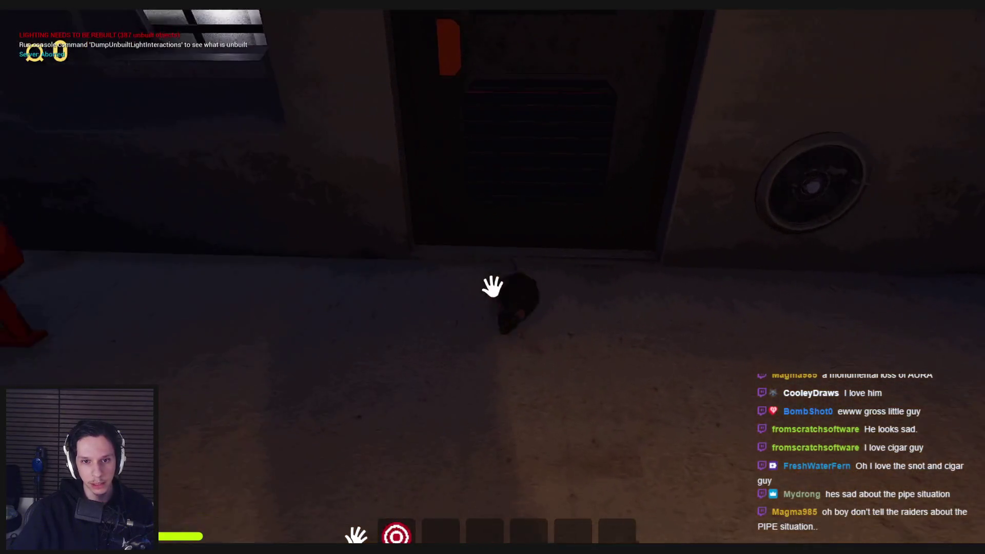
pyautogui.press('e')
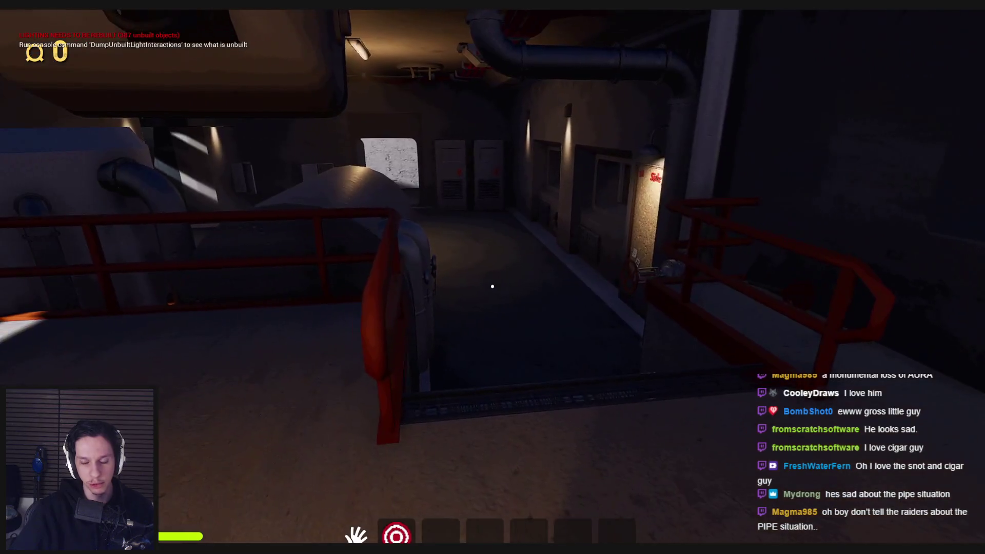
pyautogui.press('w')
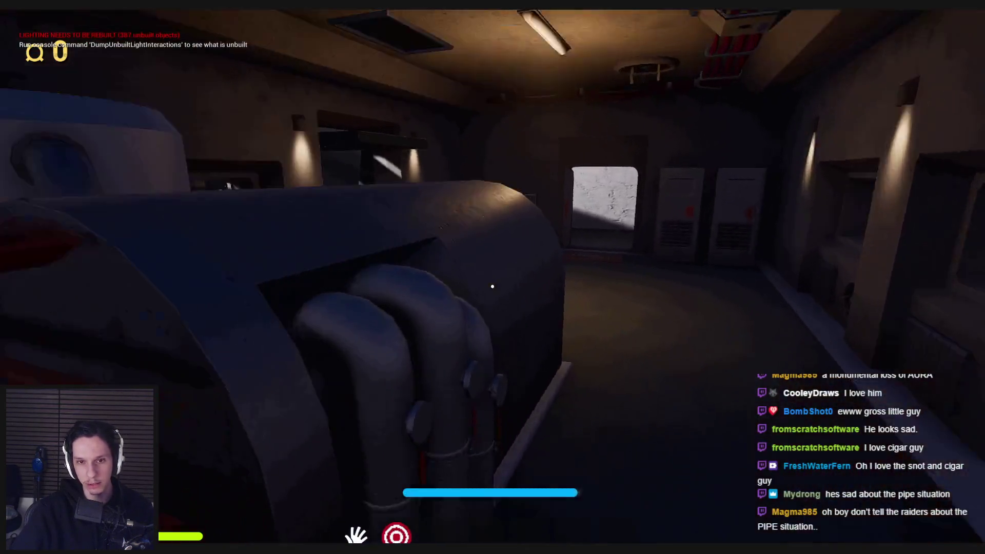
pyautogui.press('w')
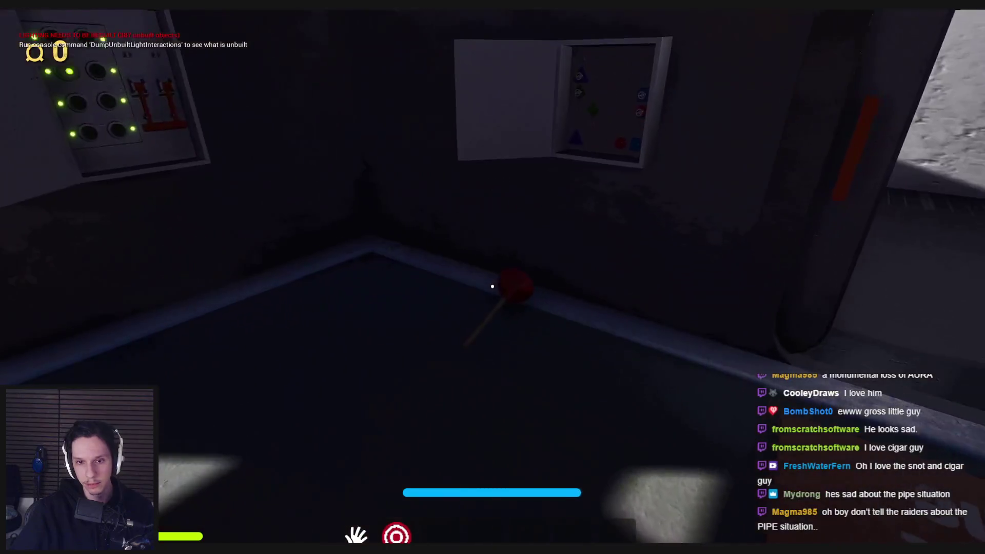
pyautogui.press('w')
pyautogui.moveTo(492, 287)
pyautogui.mouseDown()
pyautogui.moveTo(498, 336)
pyautogui.moveTo(493, 286)
pyautogui.mouseUp()
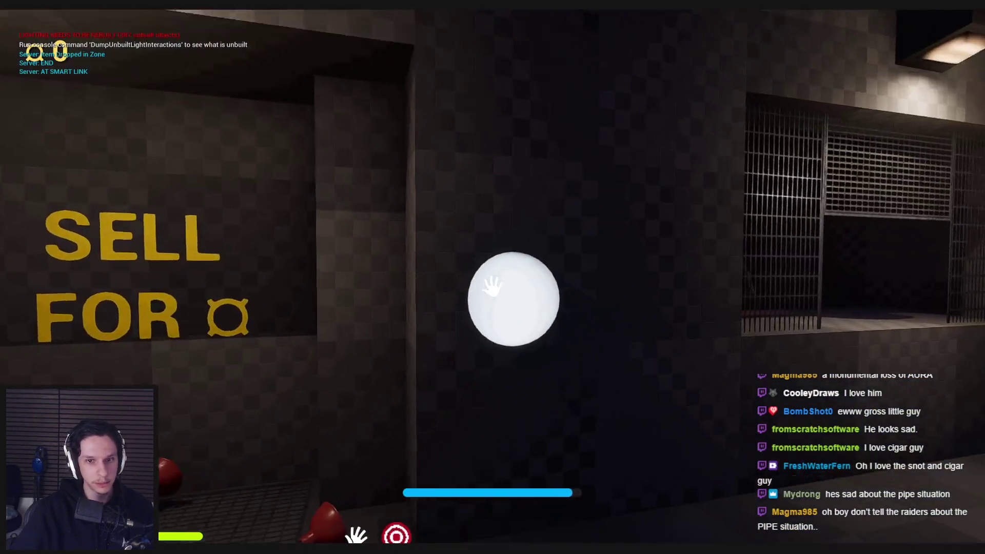
pyautogui.press('s')
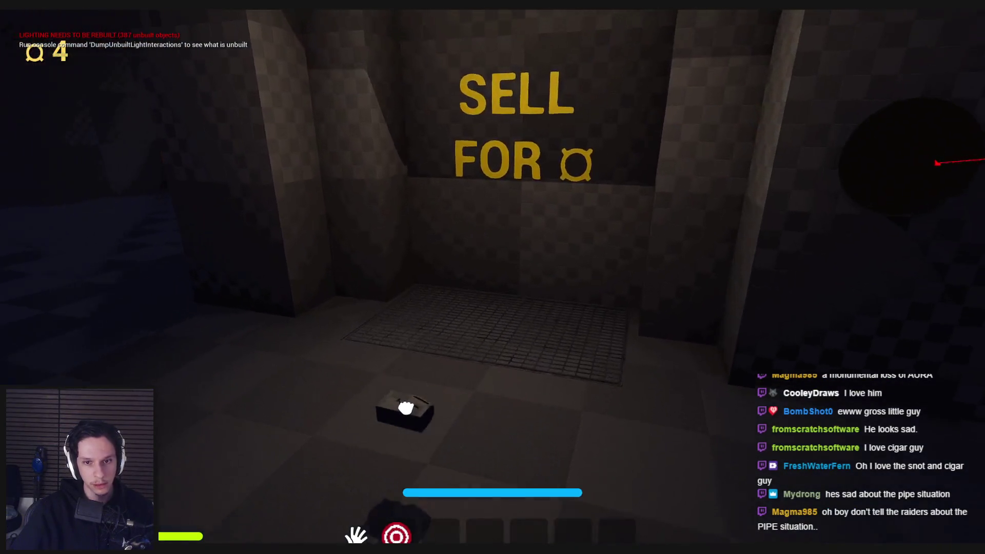
pyautogui.press('Escape')
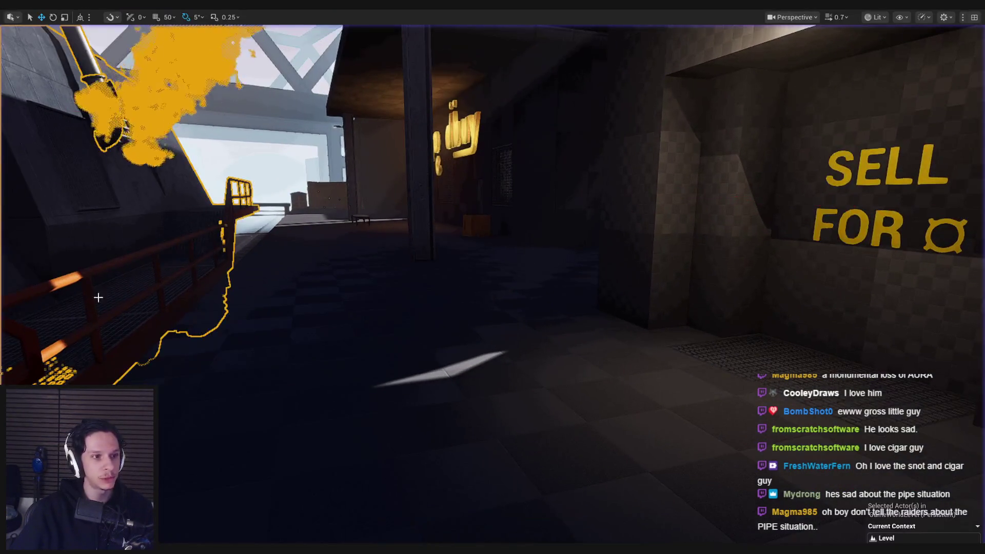
# - Restore the full editor layout with F11 and switch to Chrome's Gum Squad Steam page
pyautogui.press('F11')
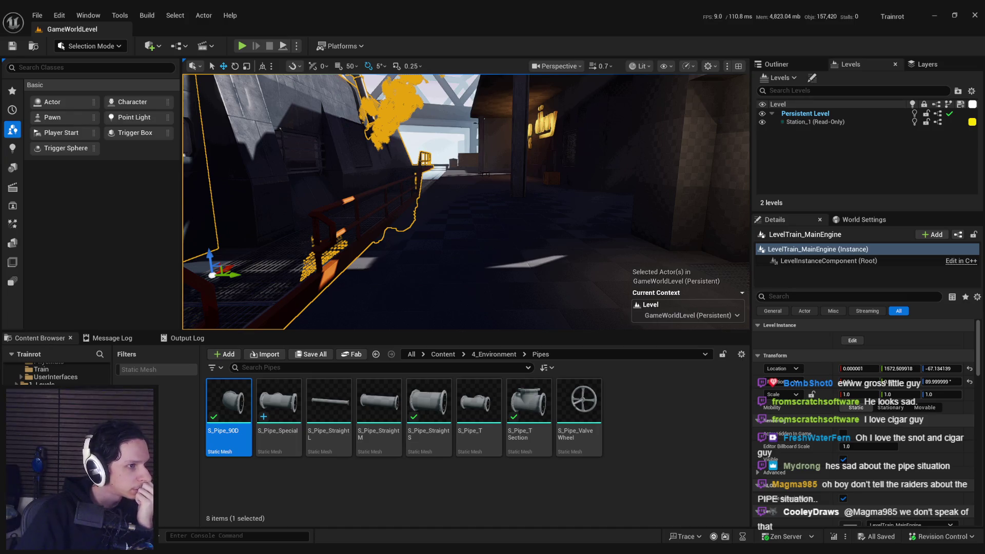
pyautogui.hotkey('alt', 'Tab')
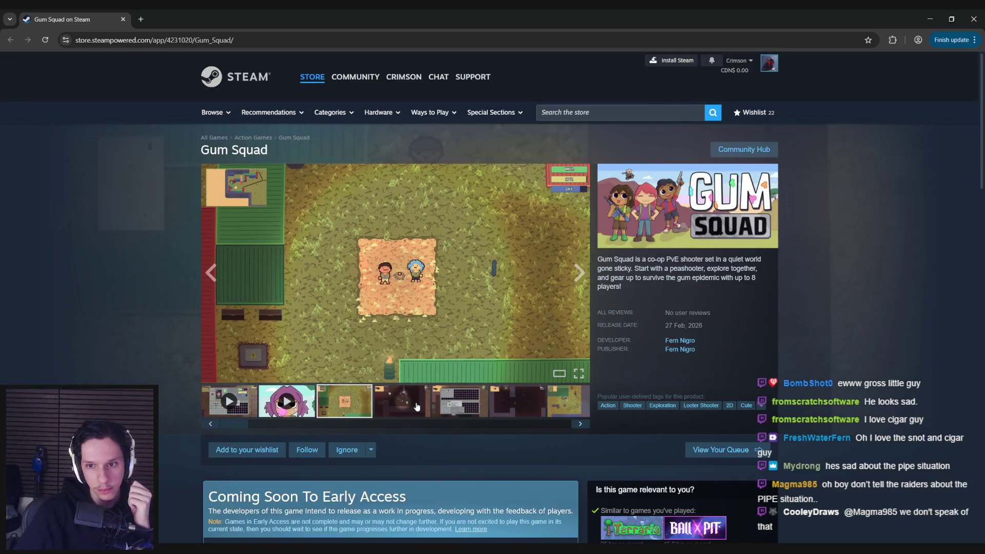
# - Open the Gum Squad screenshots full-size, page through to 10 of 10, then step back two
pyautogui.click(401, 410)
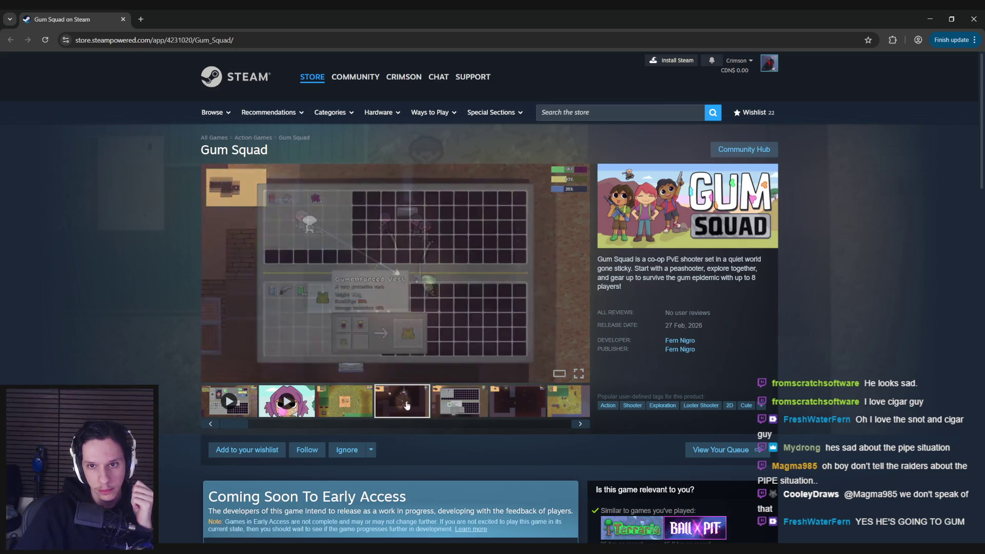
pyautogui.click(539, 359)
pyautogui.click(865, 299)
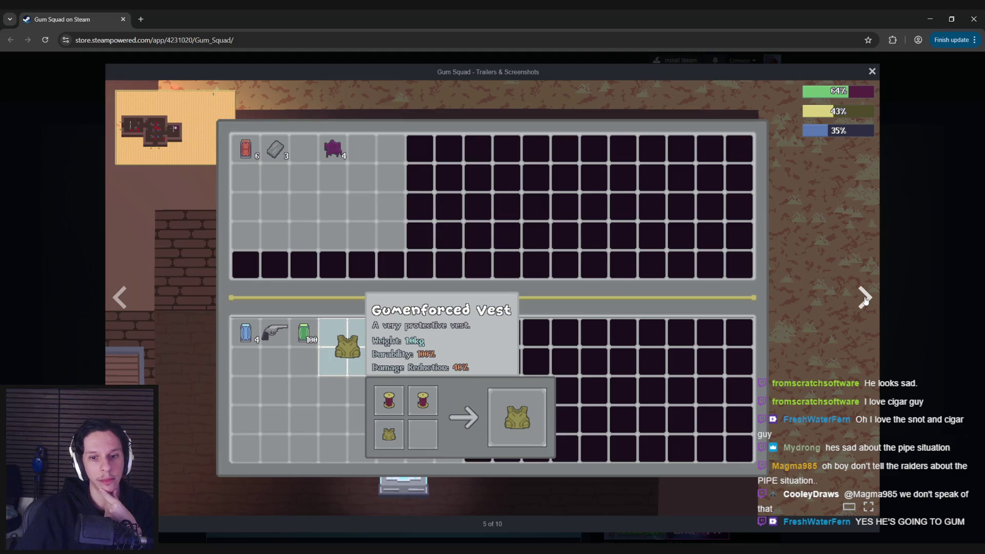
pyautogui.click(866, 299)
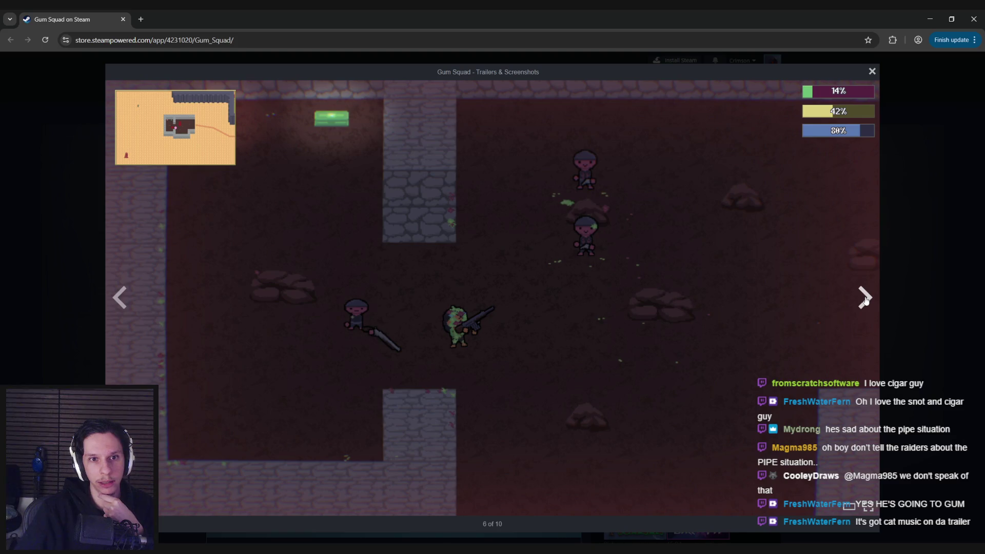
pyautogui.click(865, 299)
pyautogui.click(866, 299)
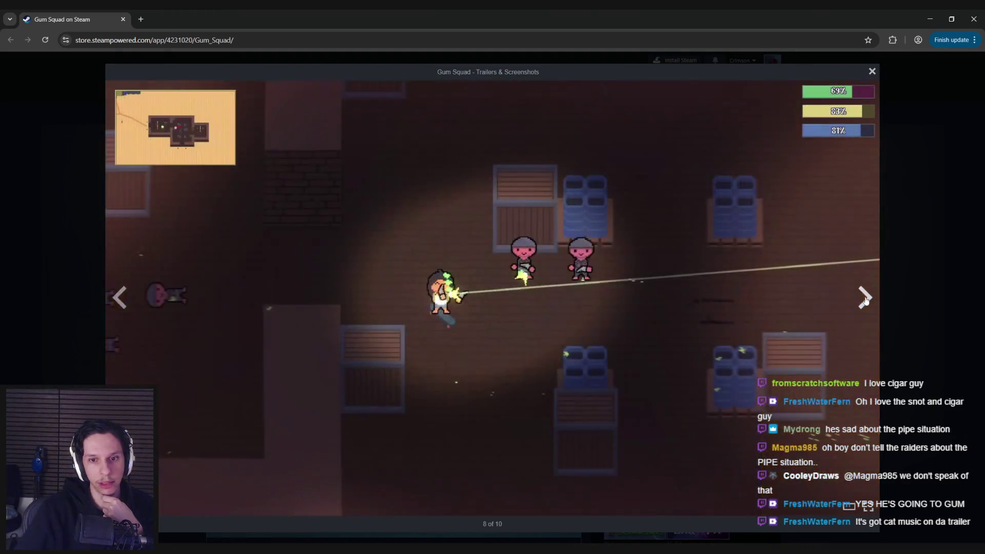
pyautogui.click(865, 299)
pyautogui.click(865, 299)
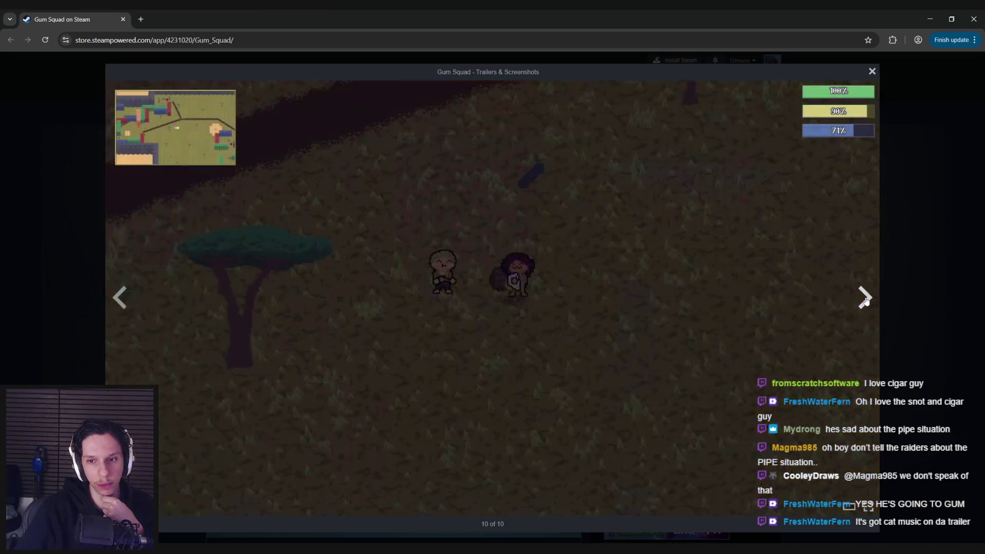
pyautogui.press('Left')
pyautogui.press('Left')
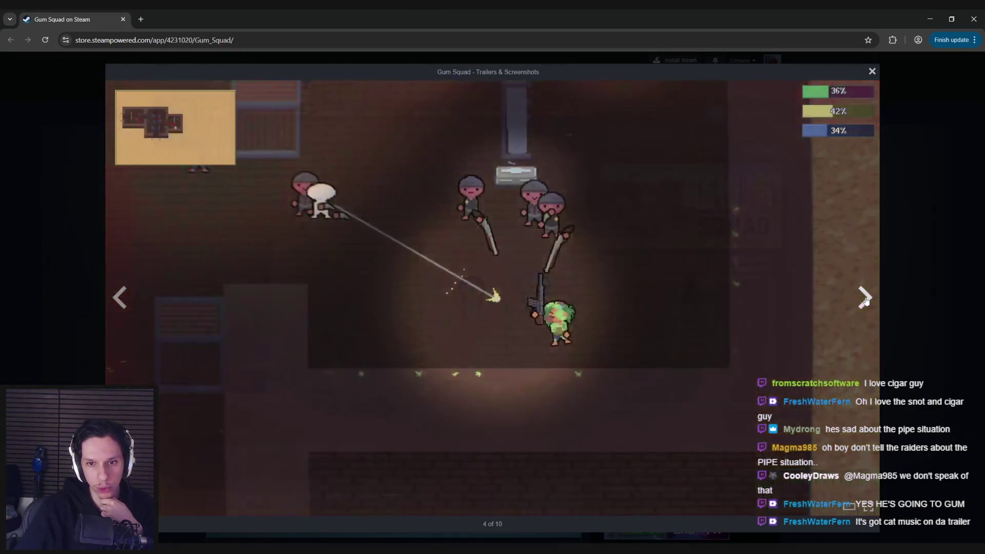
pyautogui.press('Left')
pyautogui.press('Left')
pyautogui.press('Left')
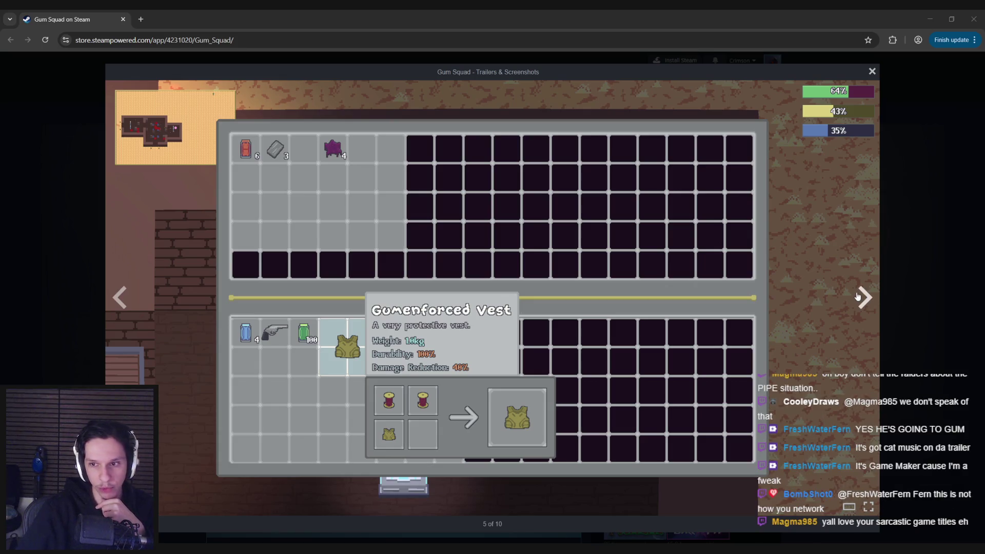
# - Page forward again through the Gum Squad screenshots from 6 of 10 onward
pyautogui.click(858, 298)
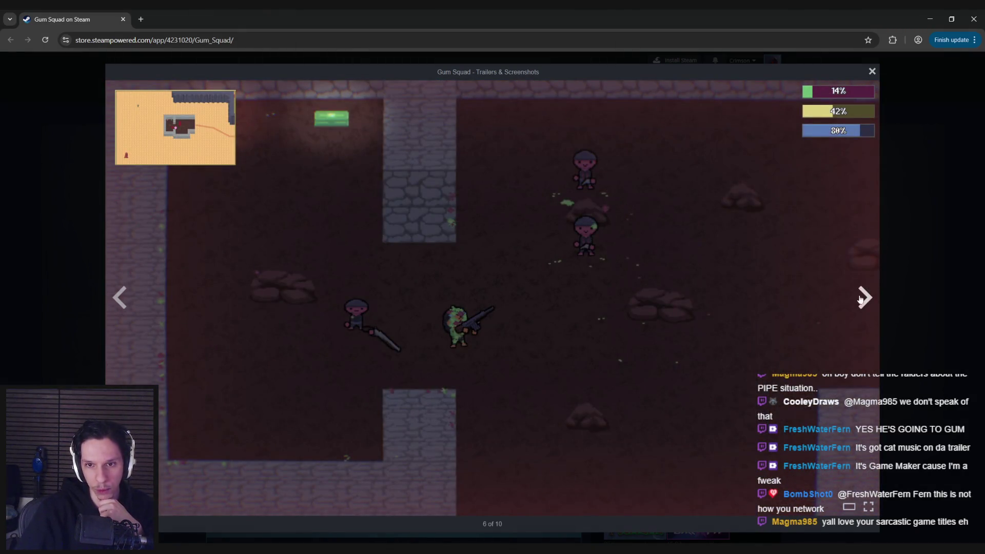
pyautogui.click(864, 299)
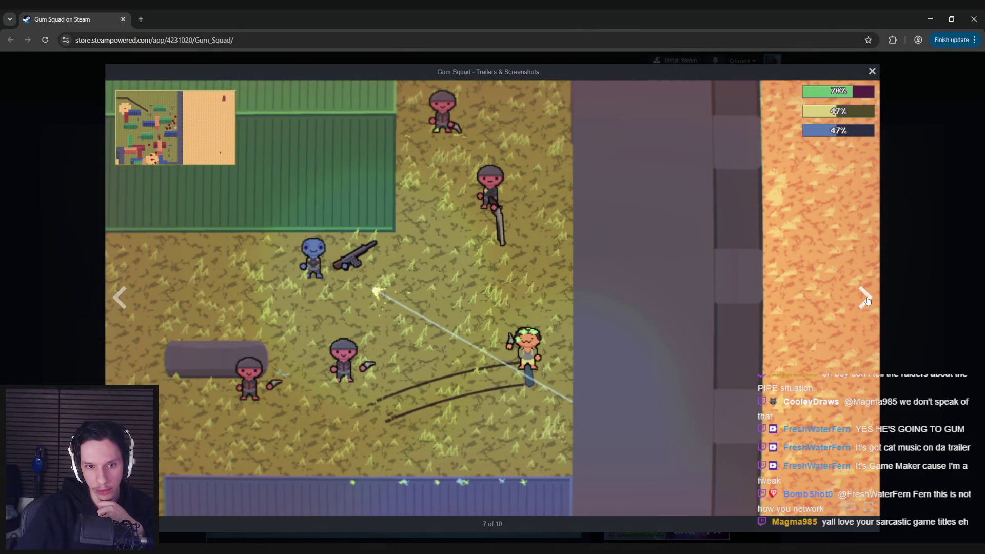
pyautogui.click(866, 299)
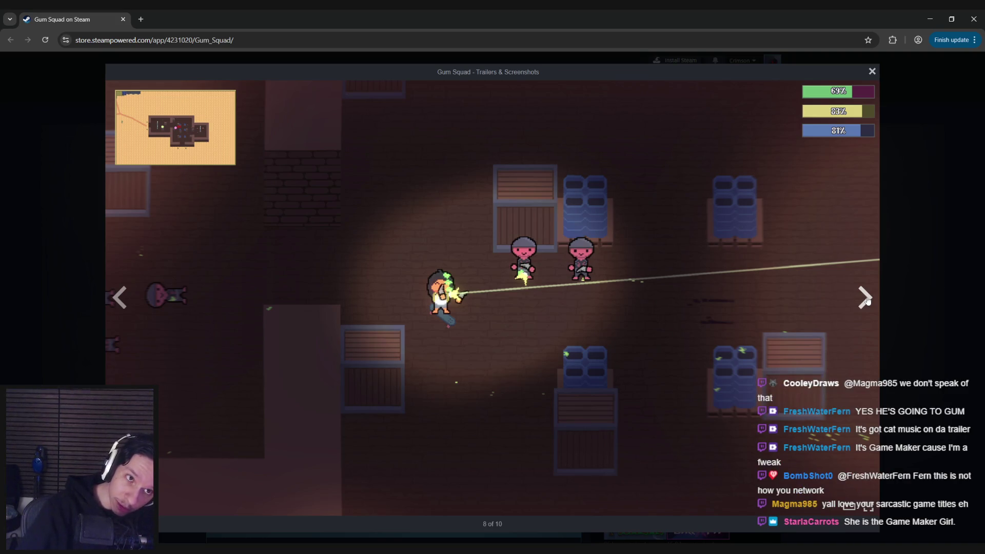
pyautogui.click(866, 300)
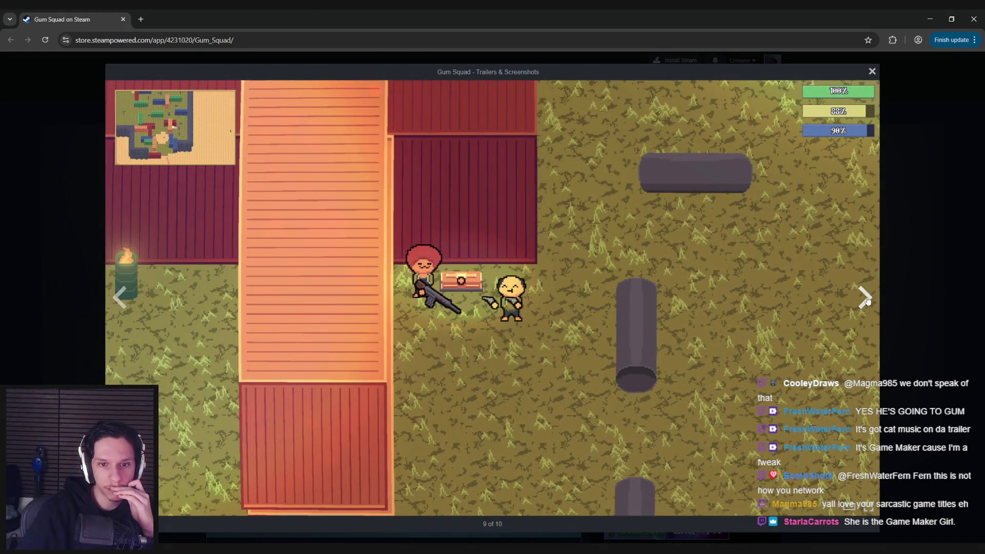
pyautogui.click(866, 300)
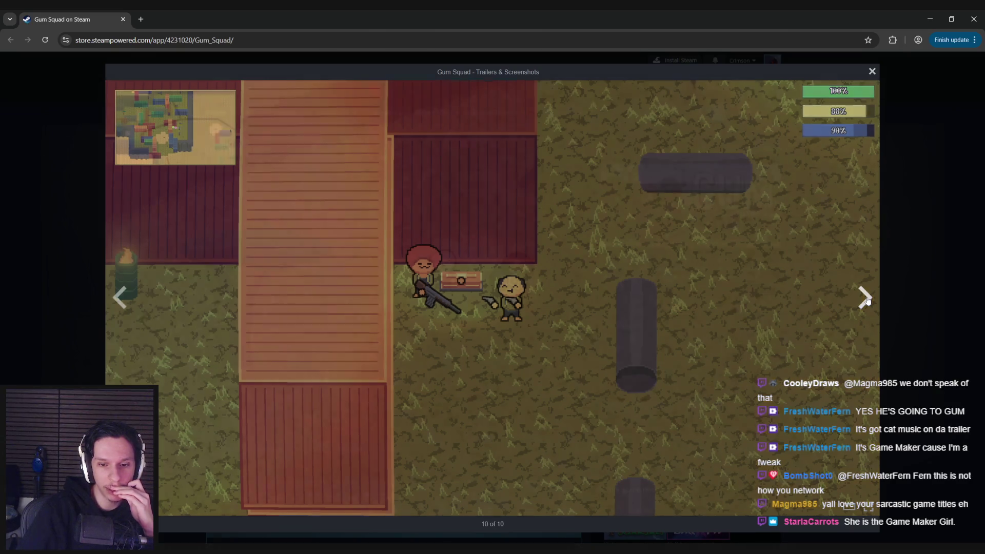
pyautogui.click(867, 300)
pyautogui.click(866, 300)
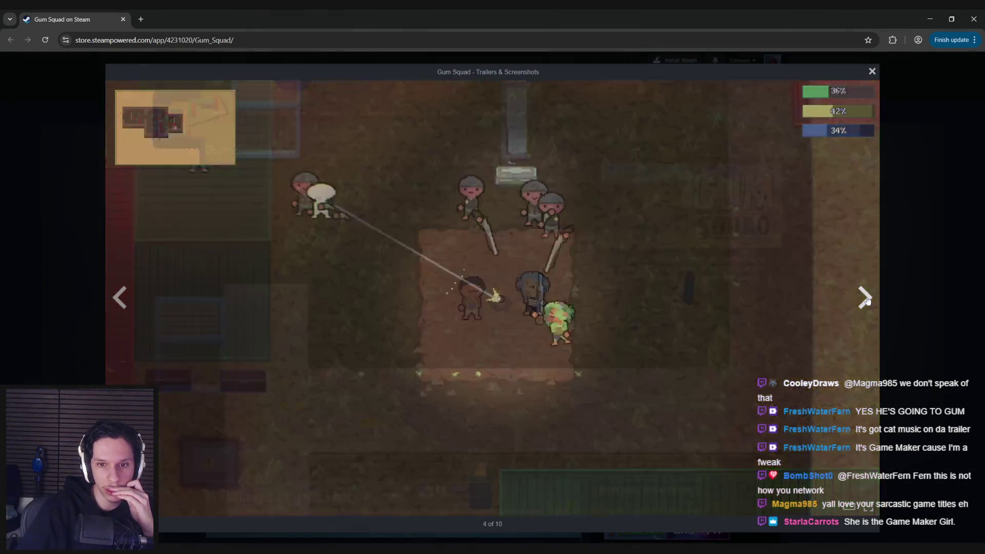
pyautogui.click(866, 300)
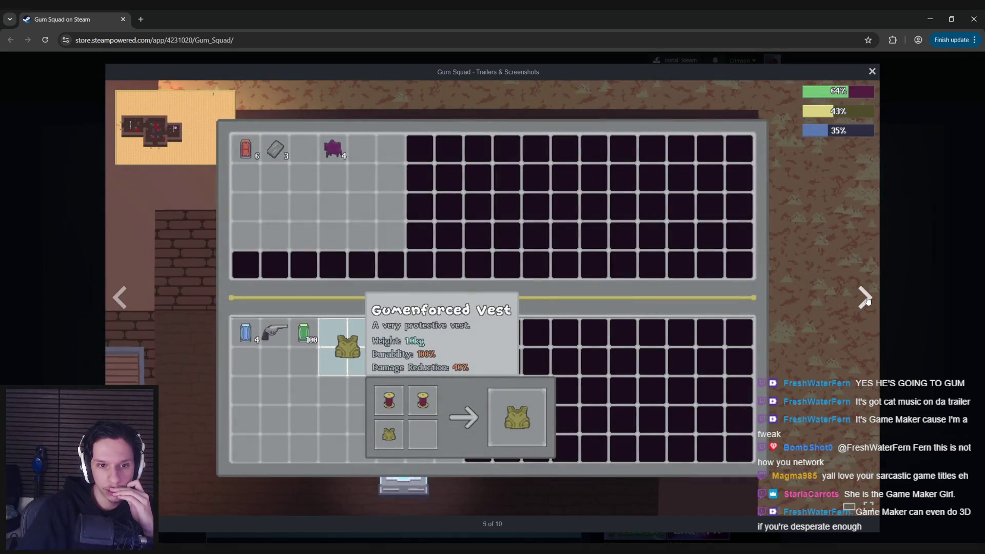
pyautogui.click(866, 300)
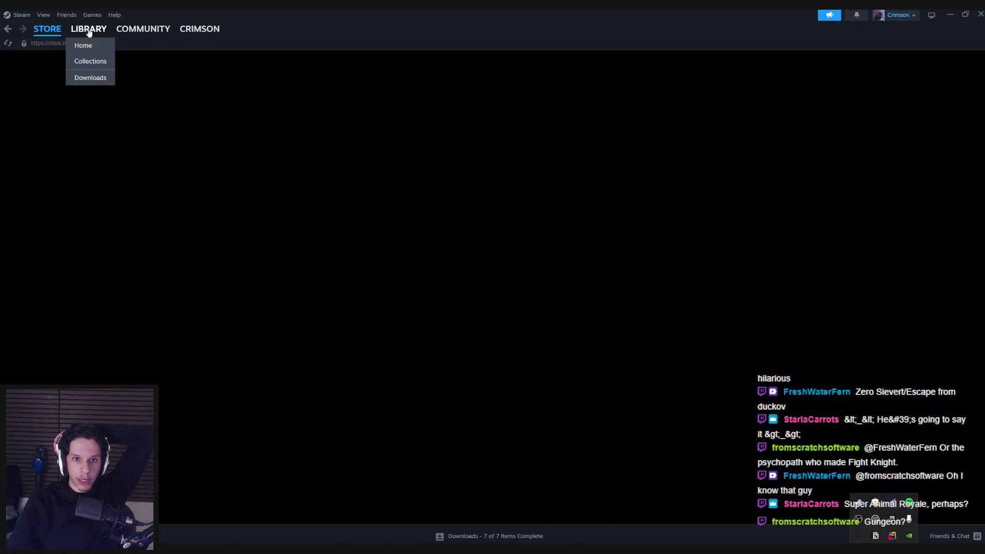
# - Search the Steam store for 'enter the gunge' and open the Enter the Gungeon page
pyautogui.click(89, 32)
pyautogui.click(47, 29)
pyautogui.click(607, 61)
pyautogui.write('enter the gunge')
pyautogui.click(616, 103)
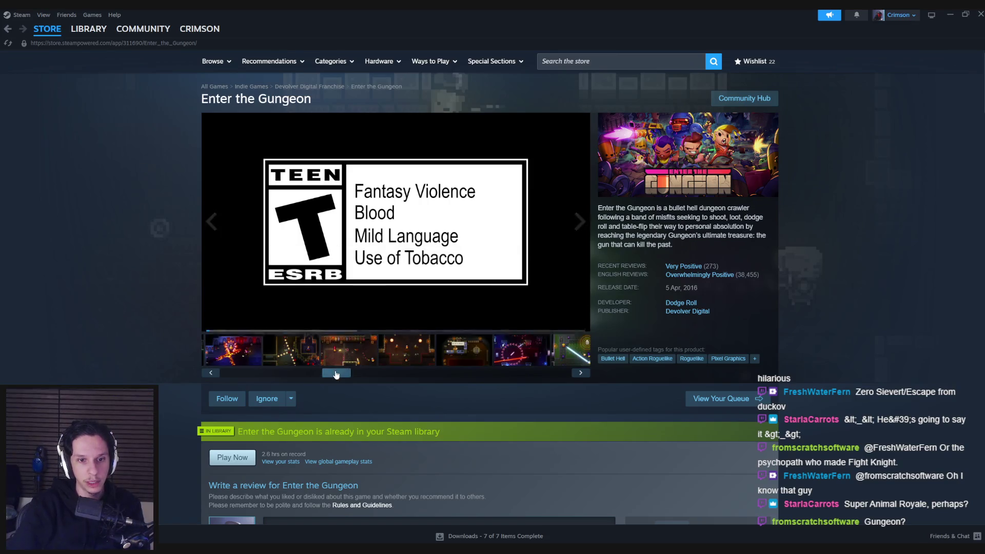
# - View Enter the Gungeon screenshots full size, then return to Gum Squad screenshot 7 of 10
pyautogui.click(344, 352)
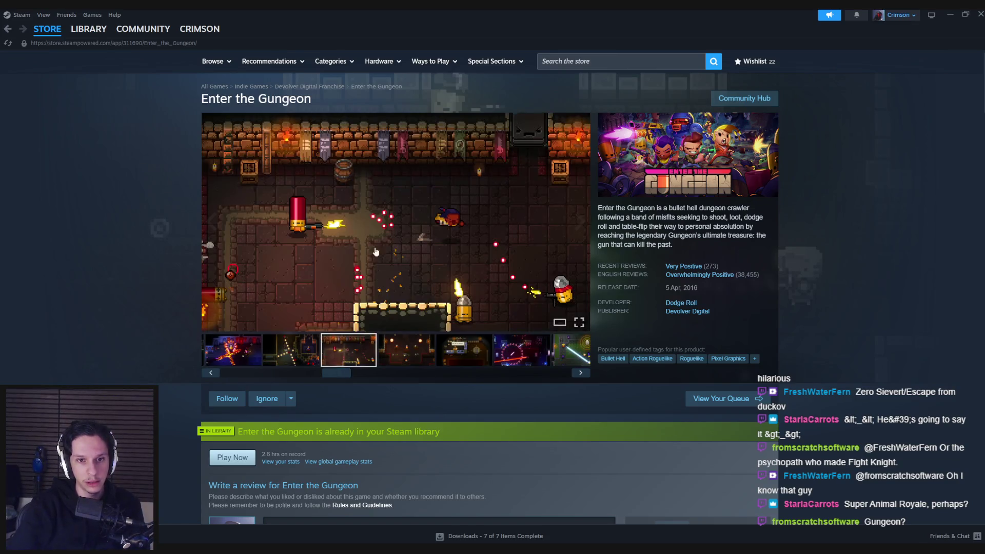
pyautogui.click(376, 252)
pyautogui.click(849, 287)
pyautogui.click(850, 287)
pyautogui.click(893, 286)
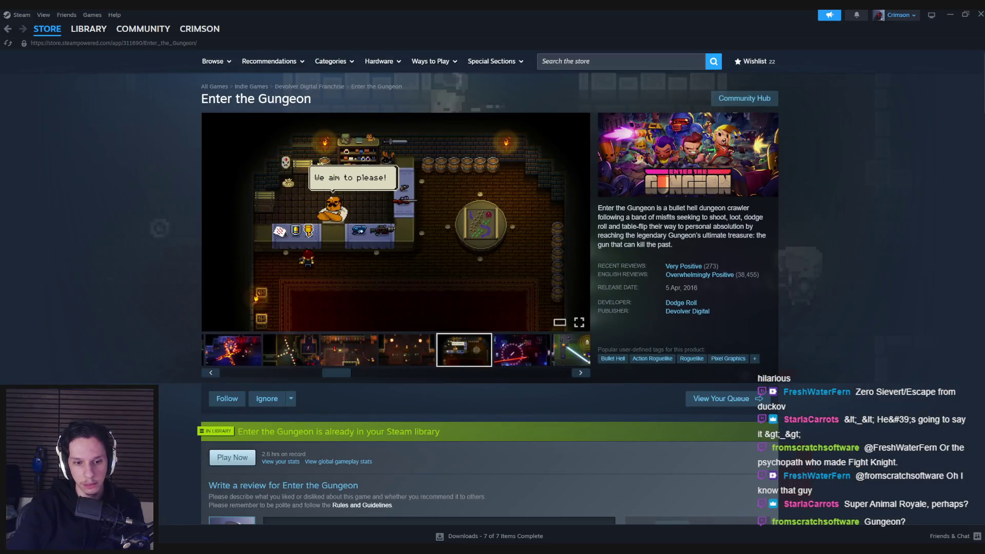
pyautogui.hotkey('alt', 'Tab')
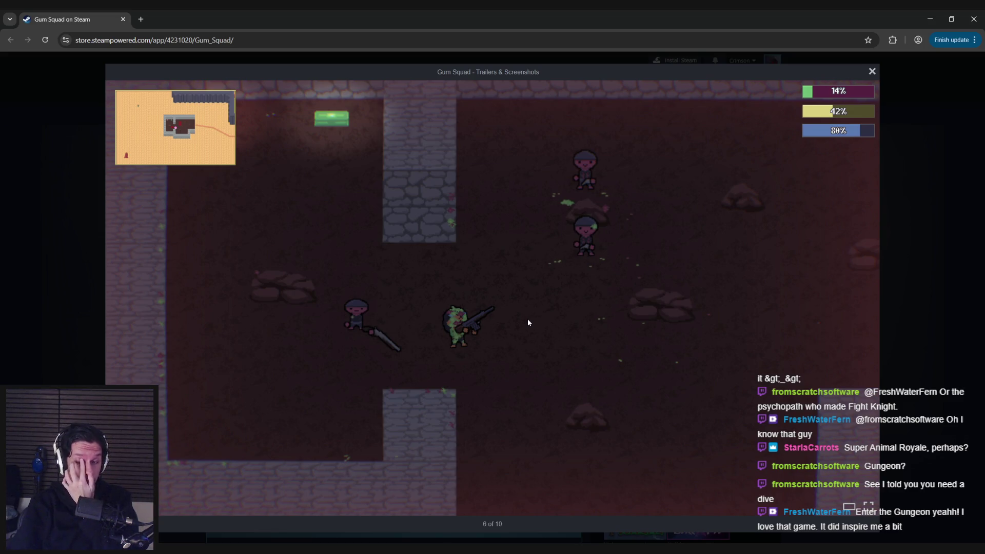
pyautogui.click(864, 300)
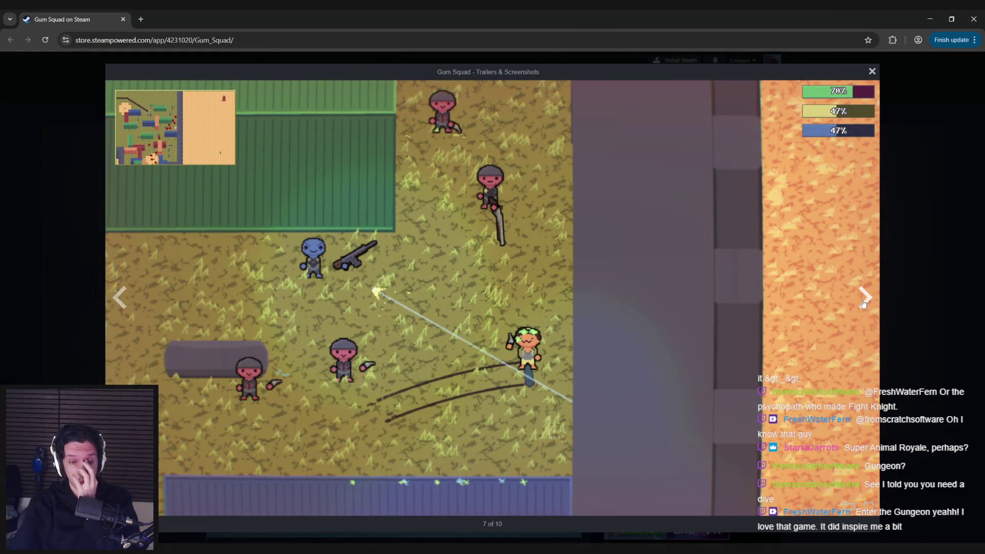
# - Advance Gum Squad to screenshot 9 of 10, close the viewer, and reset the carousel to the first image
pyautogui.click(865, 300)
pyautogui.click(864, 300)
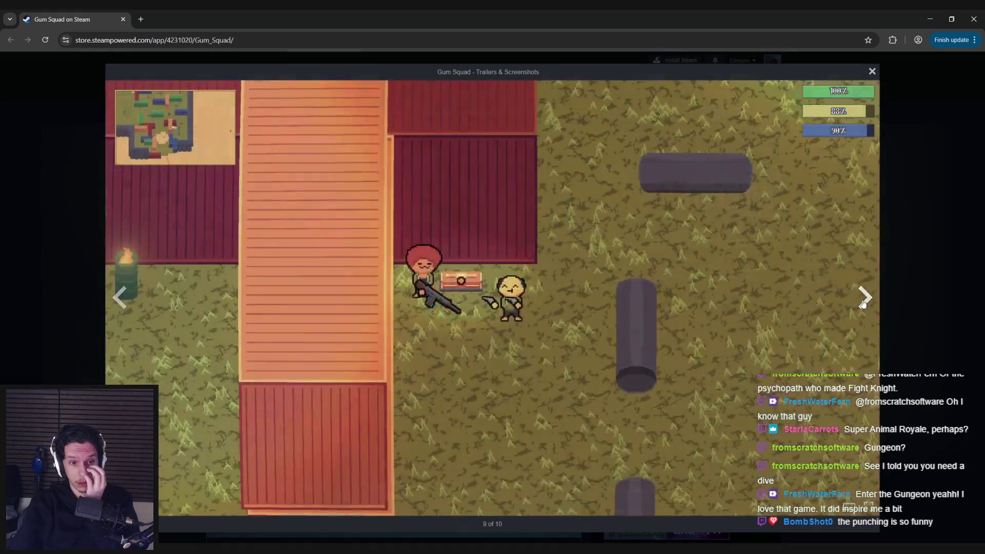
pyautogui.click(914, 300)
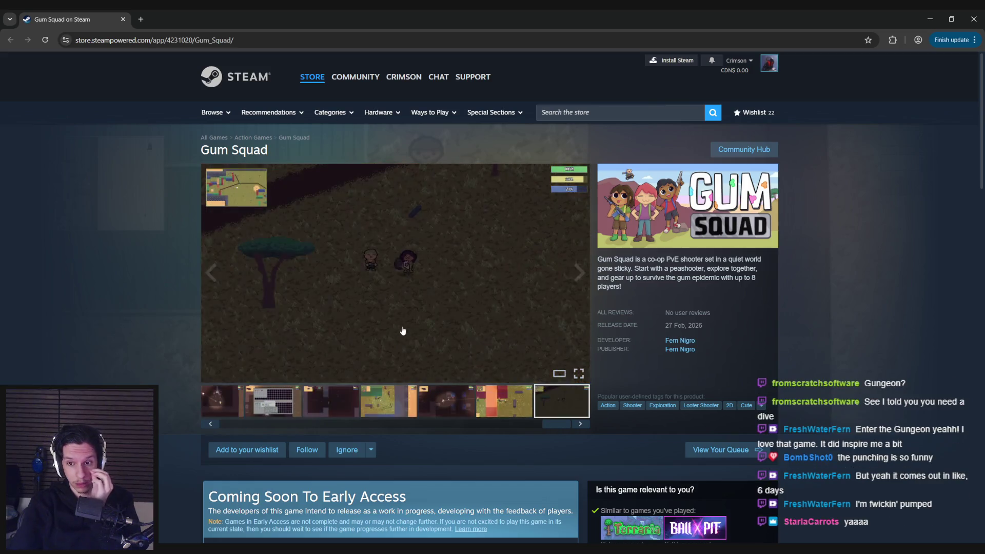
pyautogui.scroll(-2, 138, 351)
pyautogui.scroll(-2, 137, 351)
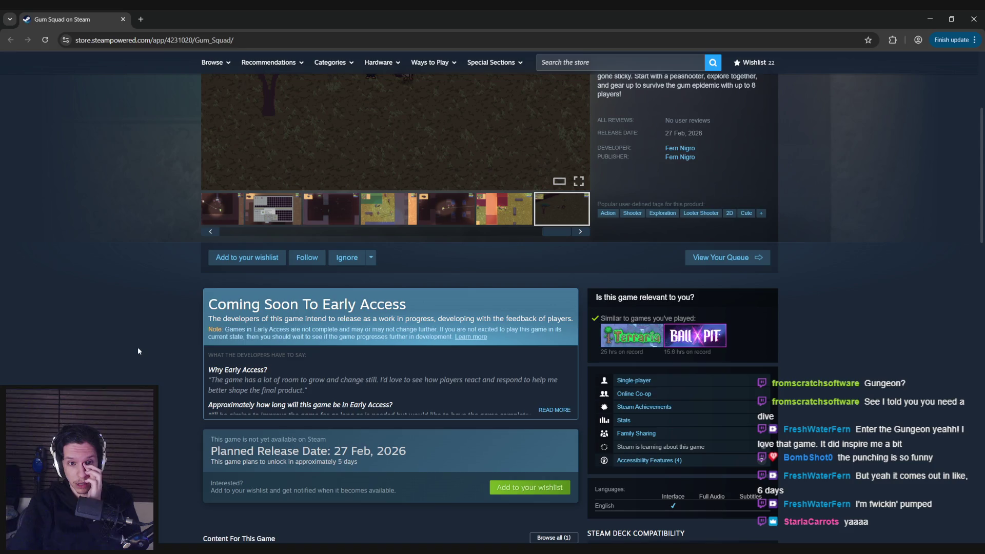
pyautogui.scroll(-1, 138, 351)
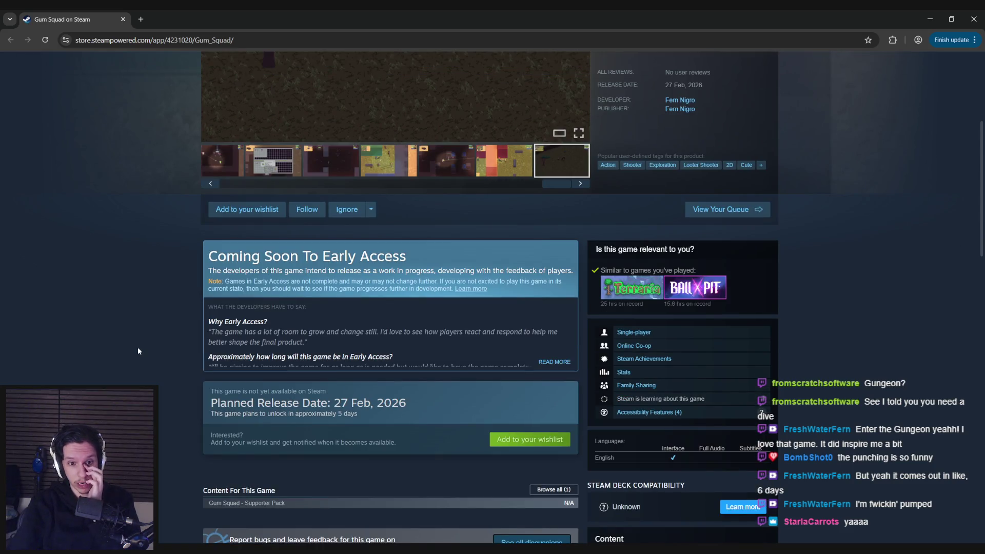
pyautogui.click(351, 416)
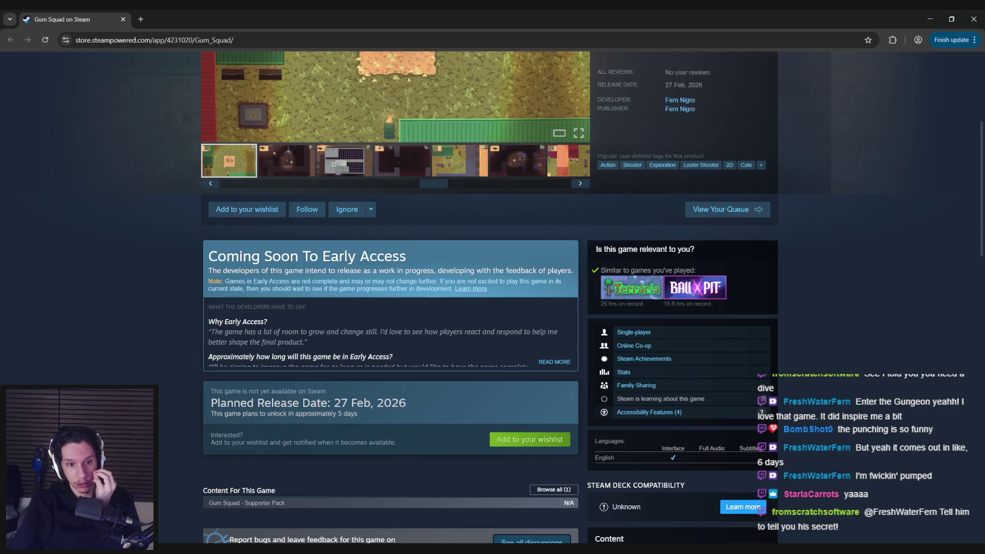
# - Scroll the Gum Squad page down to the Early Access and Planned Release Date sections, then back up
pyautogui.scroll(-3, 493, 308)
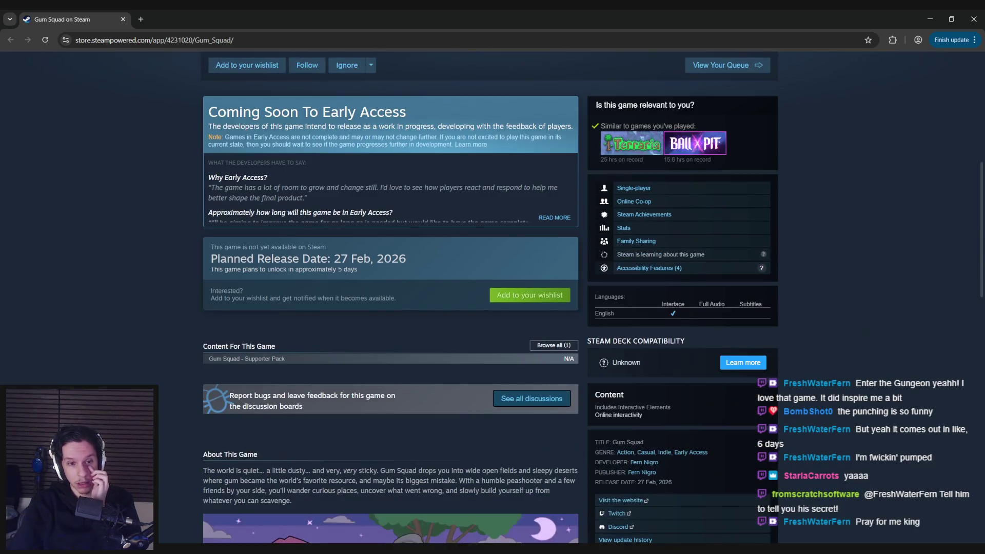
pyautogui.scroll(-6, 493, 308)
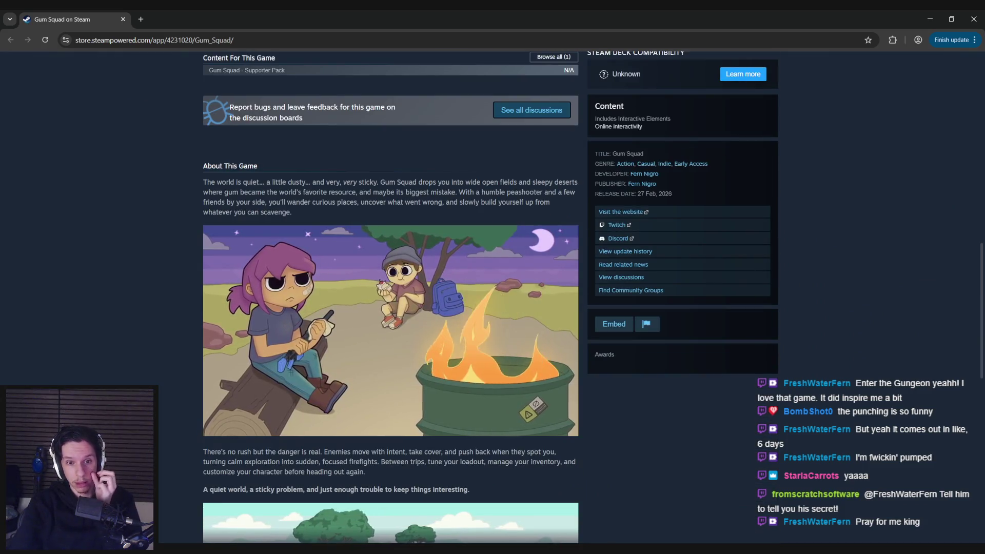
pyautogui.scroll(-2, 390, 297)
pyautogui.scroll(-2, 148, 383)
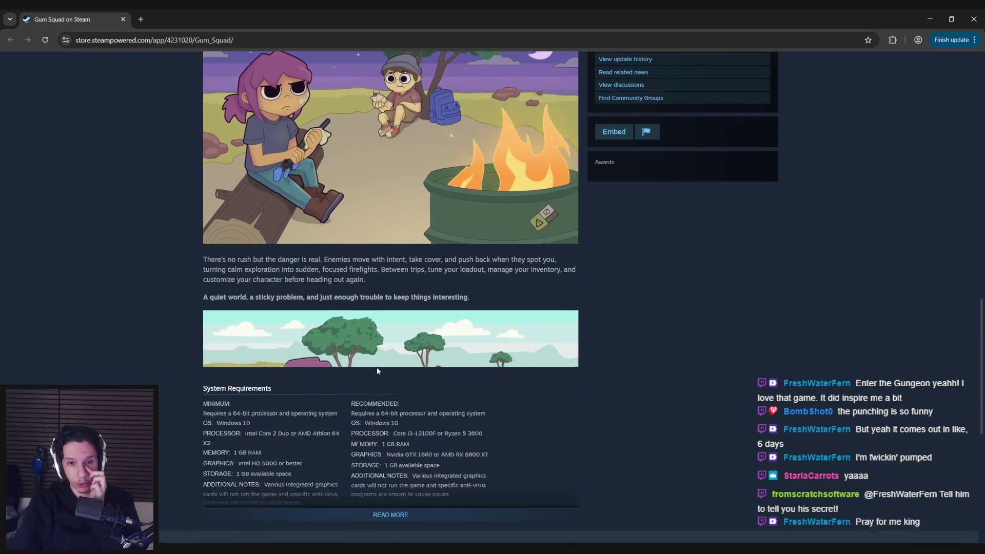
pyautogui.scroll(-7, 148, 383)
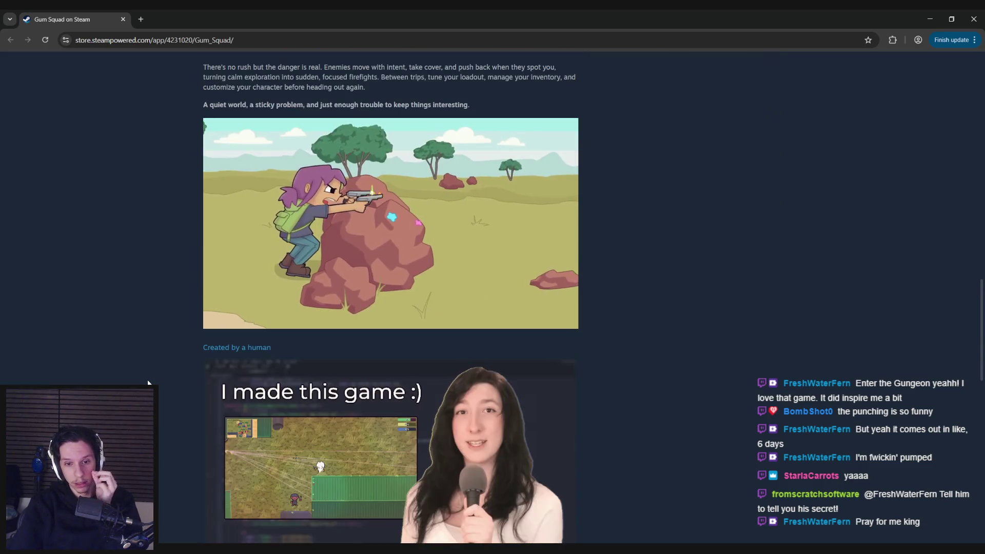
pyautogui.scroll(-2, 148, 383)
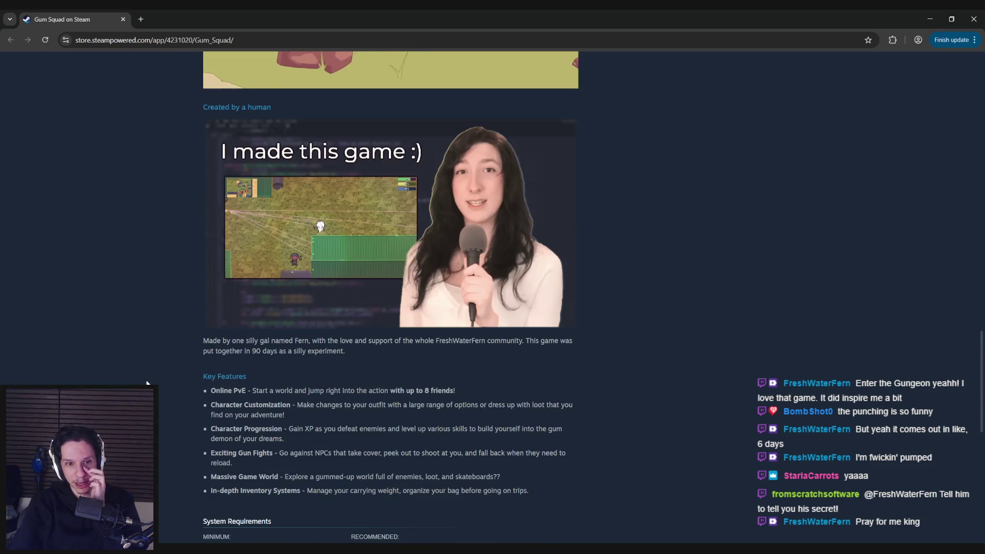
pyautogui.scroll(3, 146, 384)
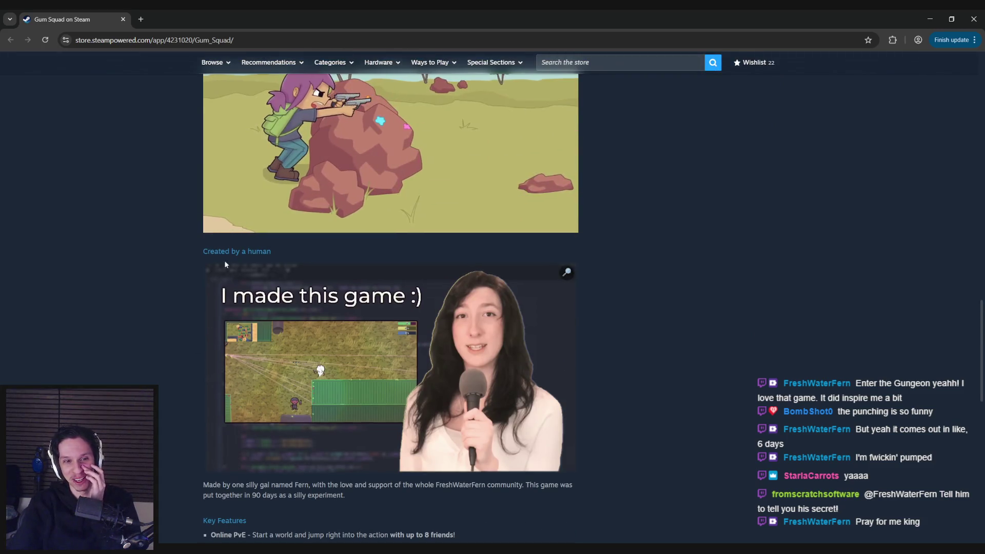
pyautogui.scroll(-4, 143, 379)
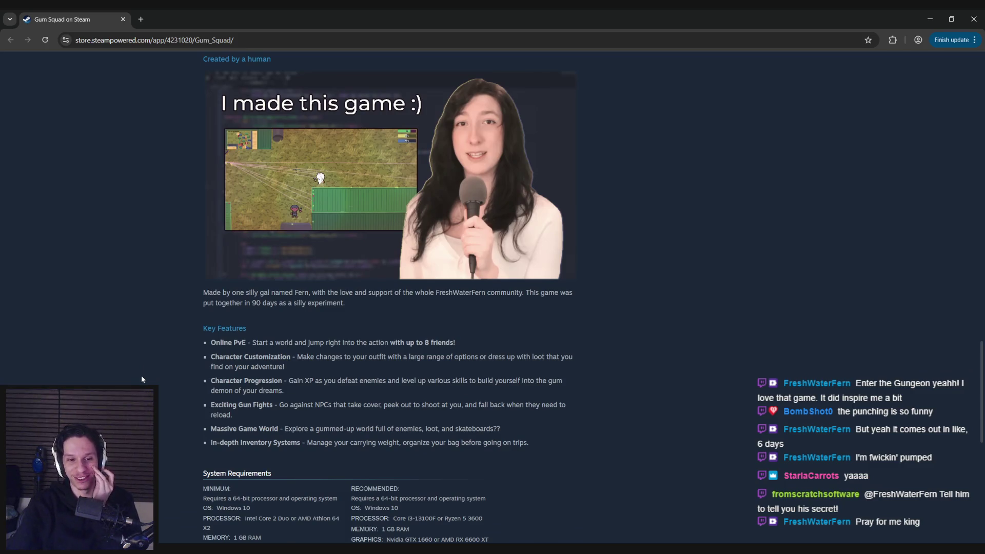
pyautogui.scroll(-2, 140, 379)
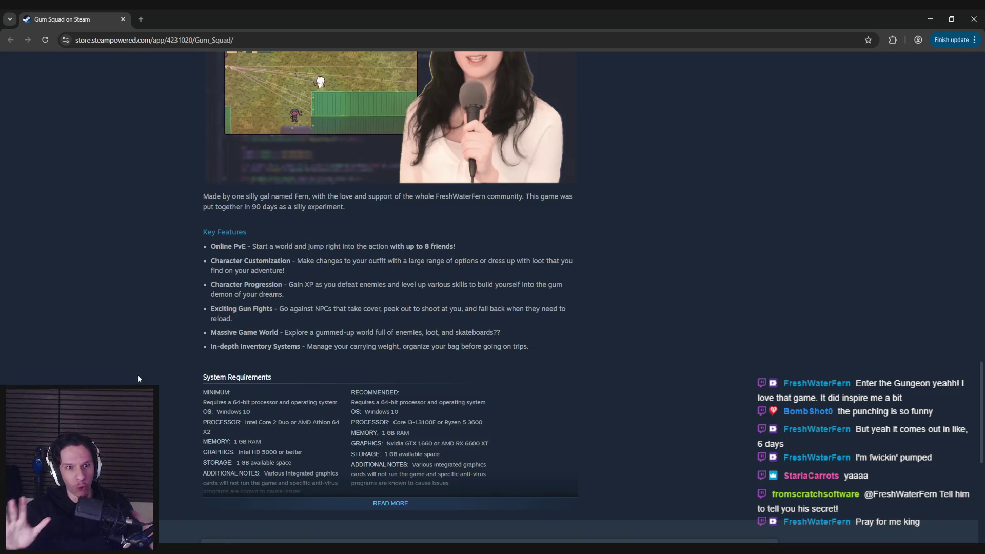
pyautogui.scroll(1, 167, 360)
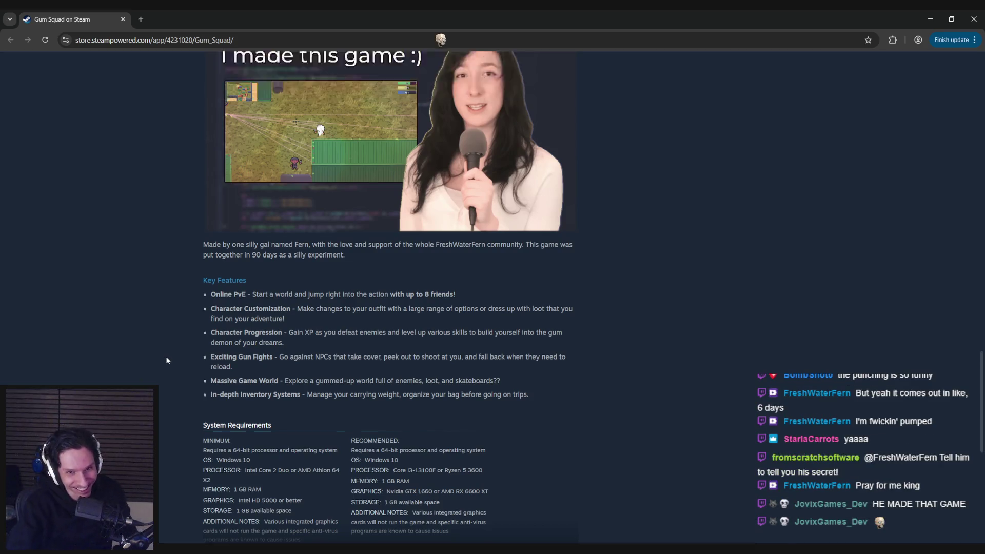
pyautogui.scroll(2, 166, 360)
pyautogui.scroll(4, 168, 359)
pyautogui.scroll(-4, 169, 362)
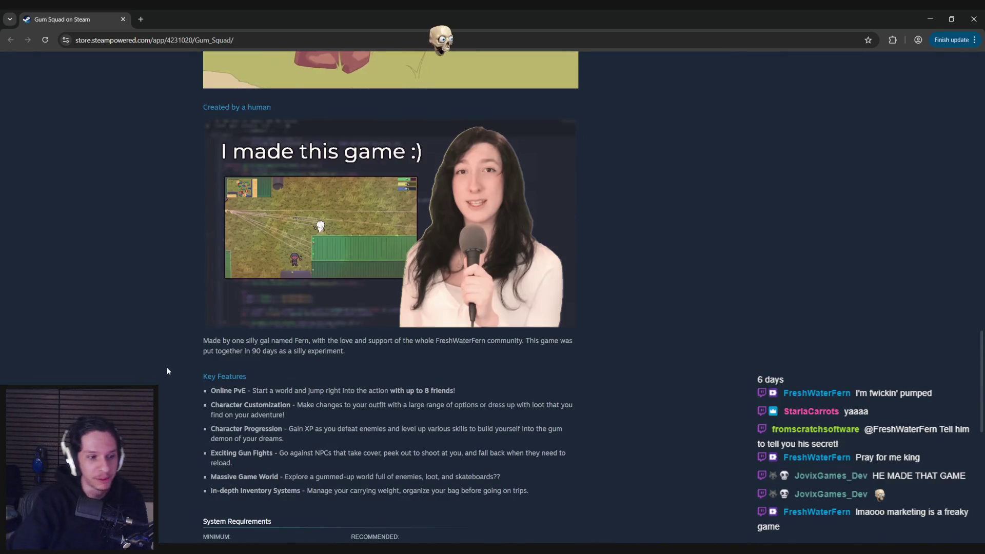
pyautogui.scroll(-8, 189, 353)
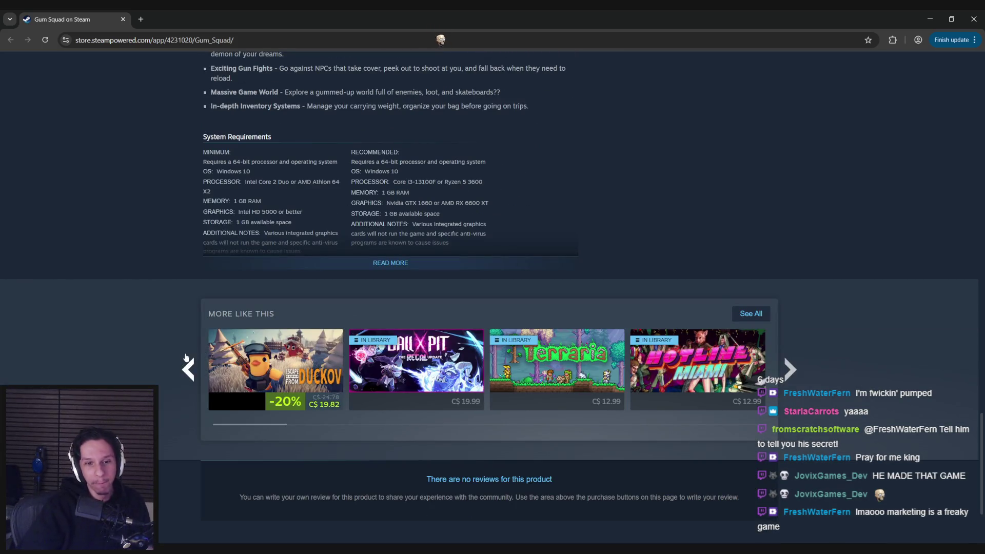
pyautogui.scroll(12, 185, 357)
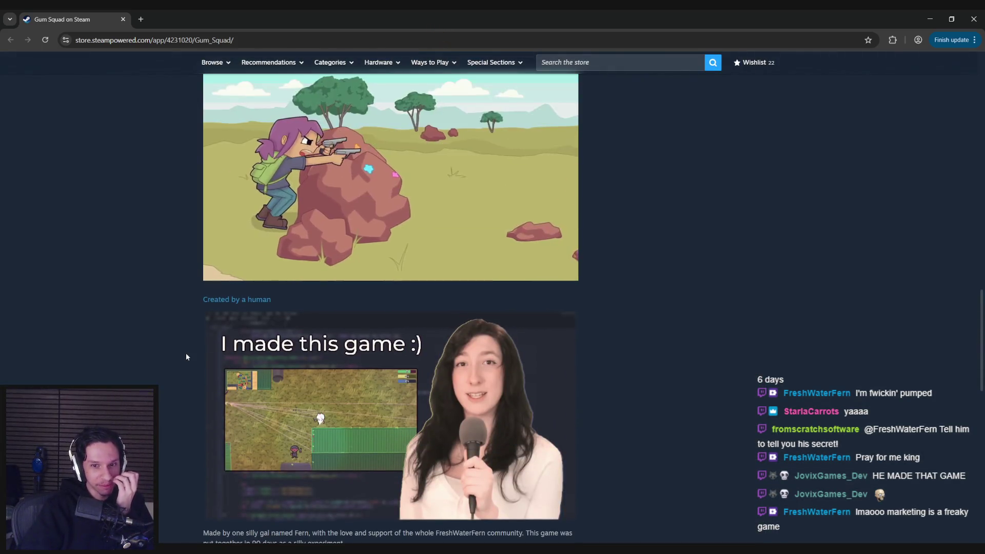
pyautogui.scroll(15, 186, 357)
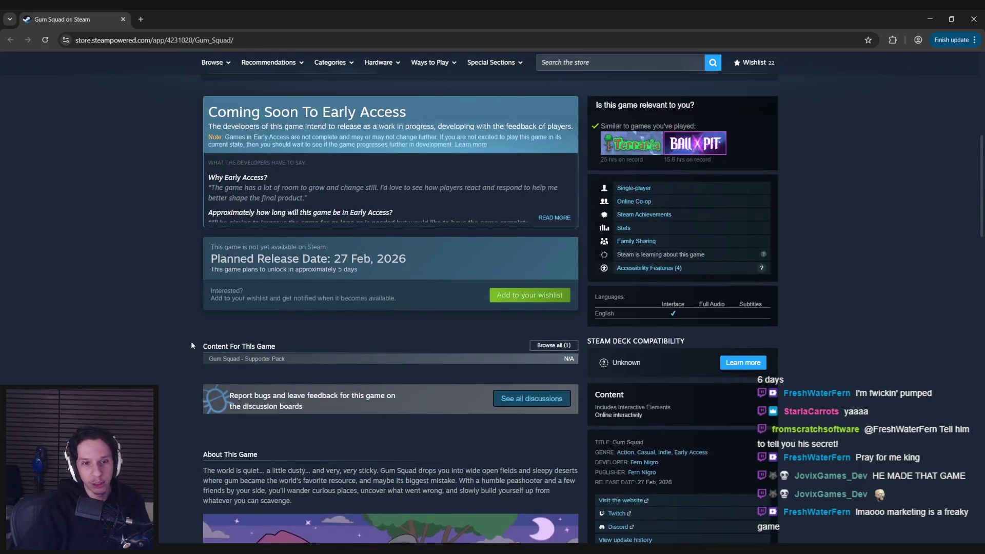
pyautogui.scroll(7, 191, 340)
pyautogui.hotkey('alt', 'Tab')
# - Fly the viewport camera into the corridor beside the train engine and start a Play In Editor session
pyautogui.moveTo(428, 228)
pyautogui.mouseDown()
pyautogui.moveTo(362, 228)
pyautogui.moveTo(450, 236)
pyautogui.mouseUp()
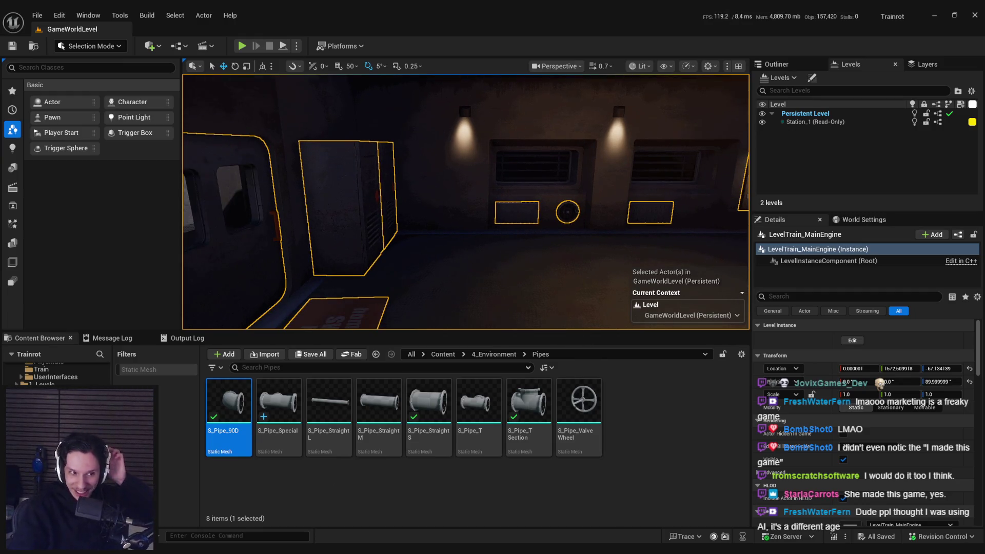
pyautogui.moveTo(394, 242); pyautogui.dragTo(436, 262)
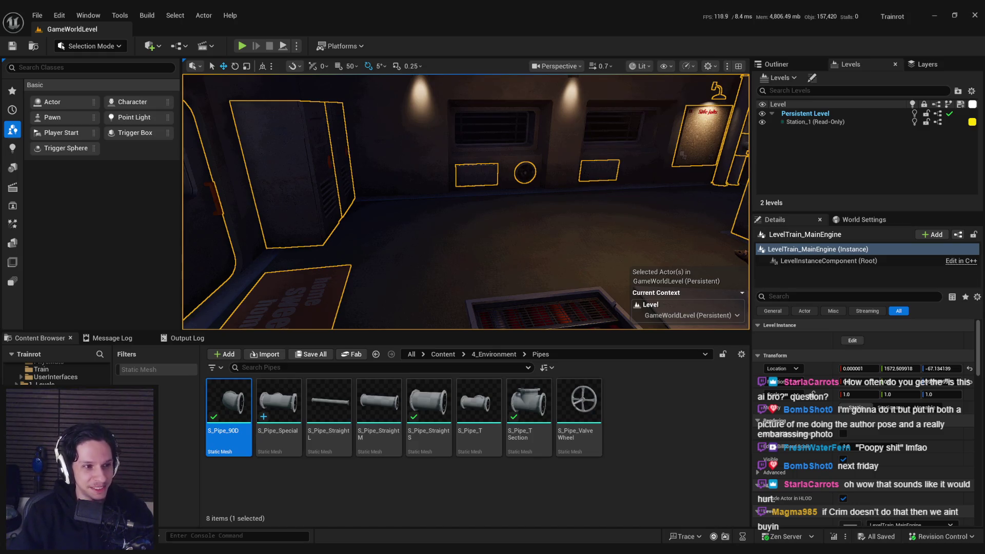
pyautogui.moveTo(512, 169); pyautogui.dragTo(493, 174)
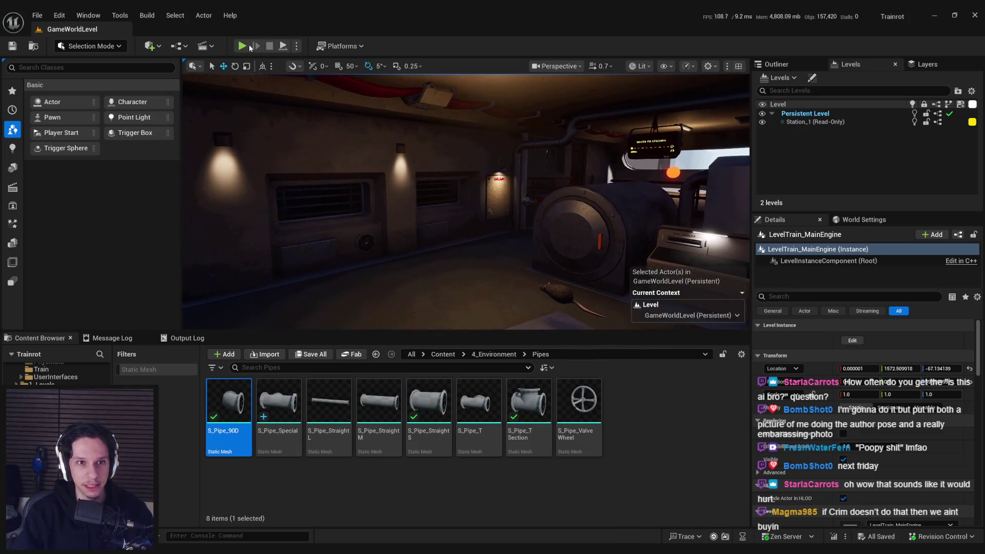
pyautogui.hotkey('alt', 'p')
# - Go fullscreen, set the box down, and toss the plunger and a small object onto the floor
pyautogui.press('F11')
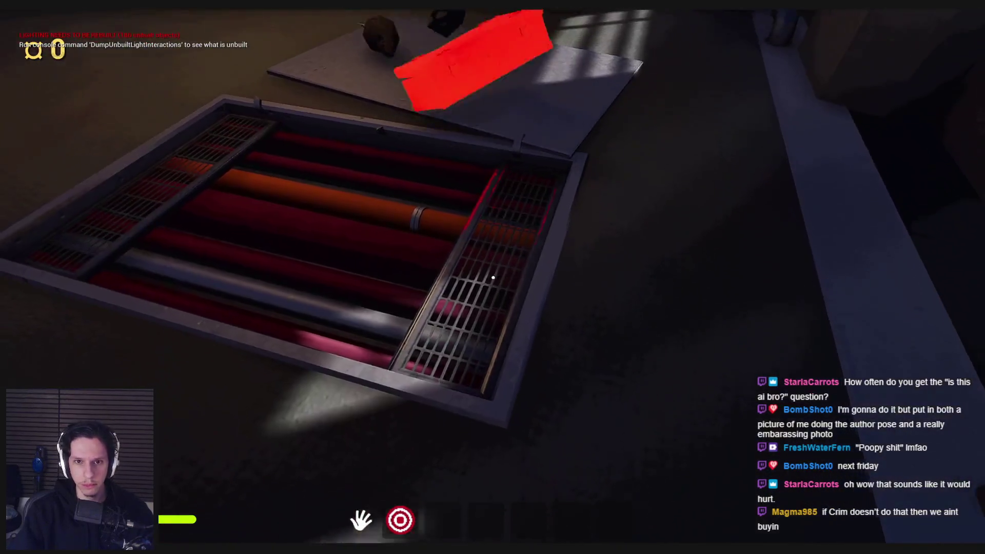
pyautogui.click(492, 277)
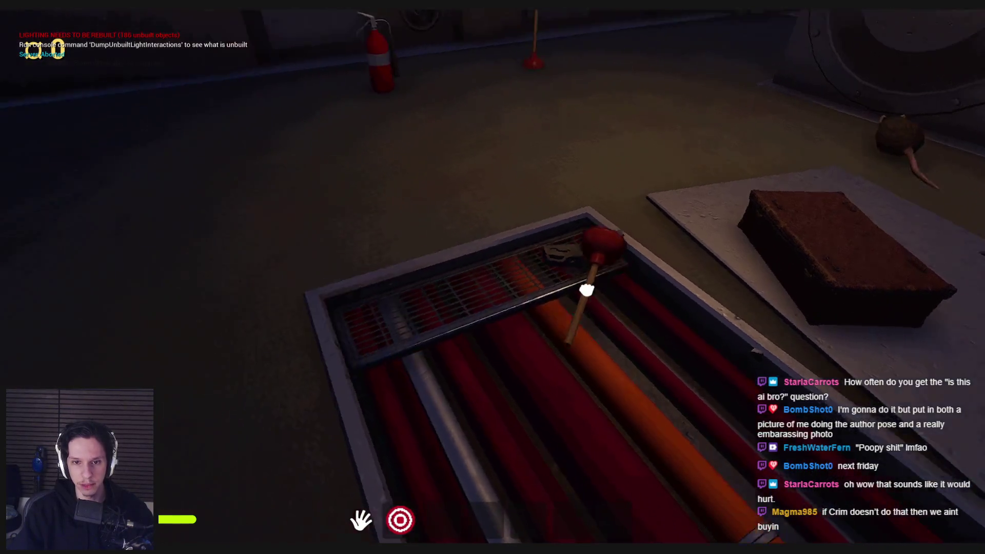
pyautogui.click(492, 277)
pyautogui.click(492, 278)
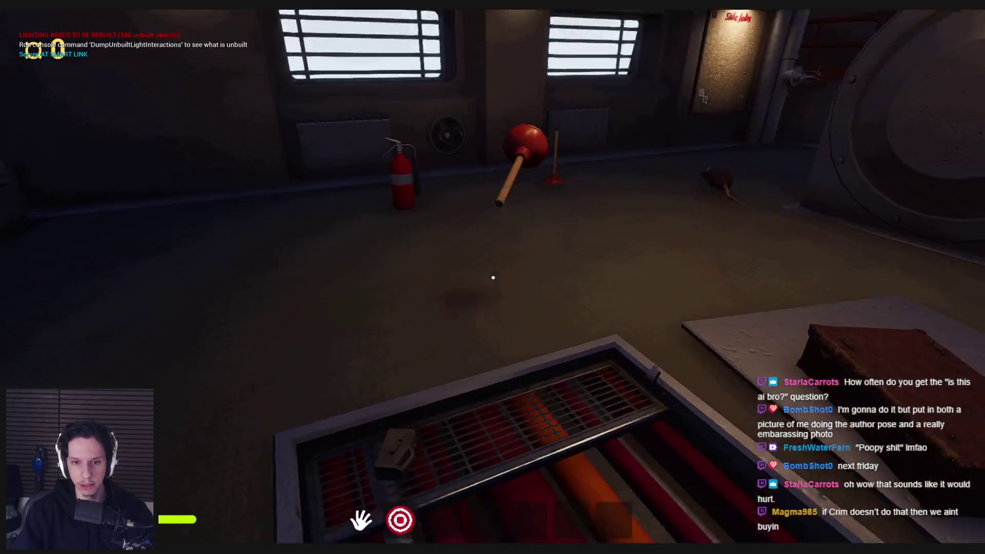
pyautogui.click(493, 277)
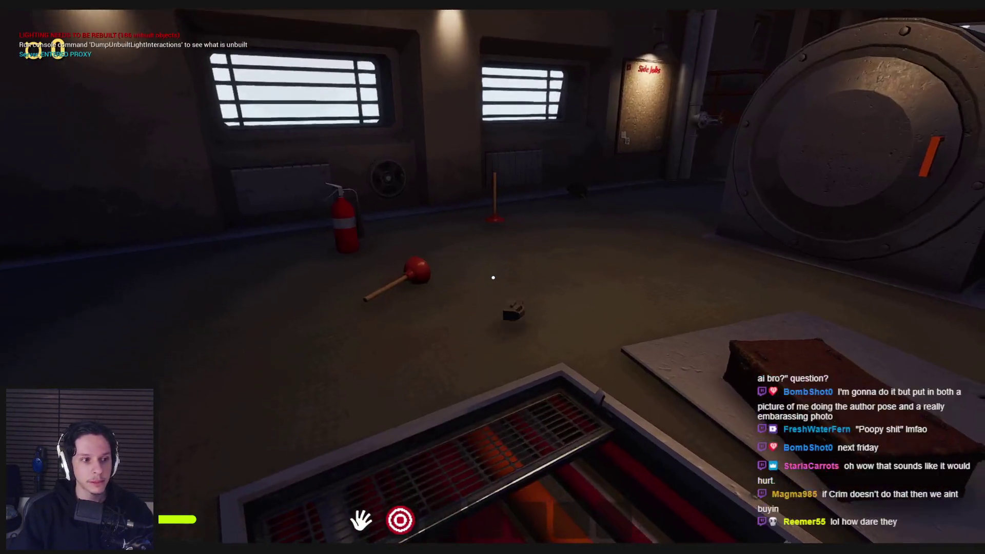
pyautogui.click(492, 277)
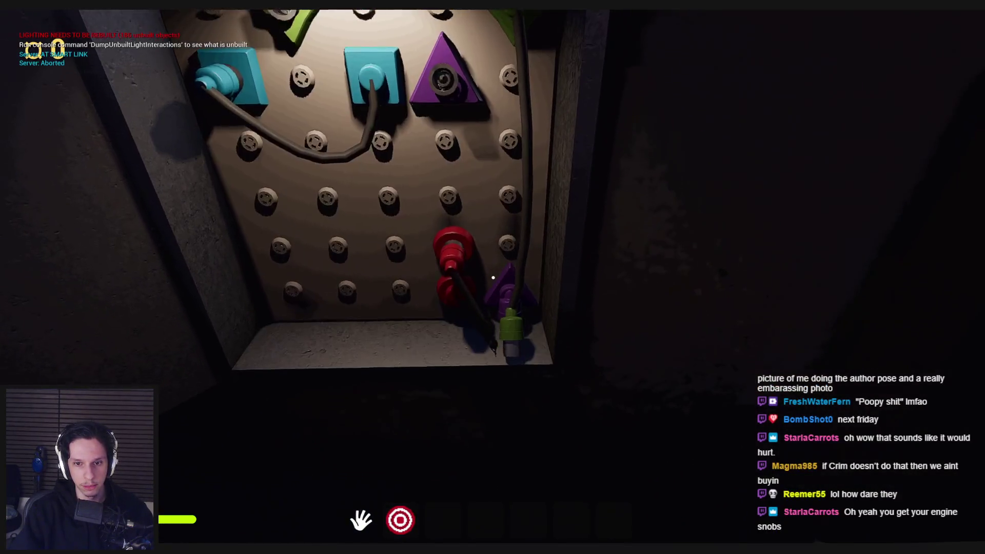
# - Seat the green plug in the diamond socket and purple in the triangle, then swing the furnace door open
pyautogui.click(353, 87)
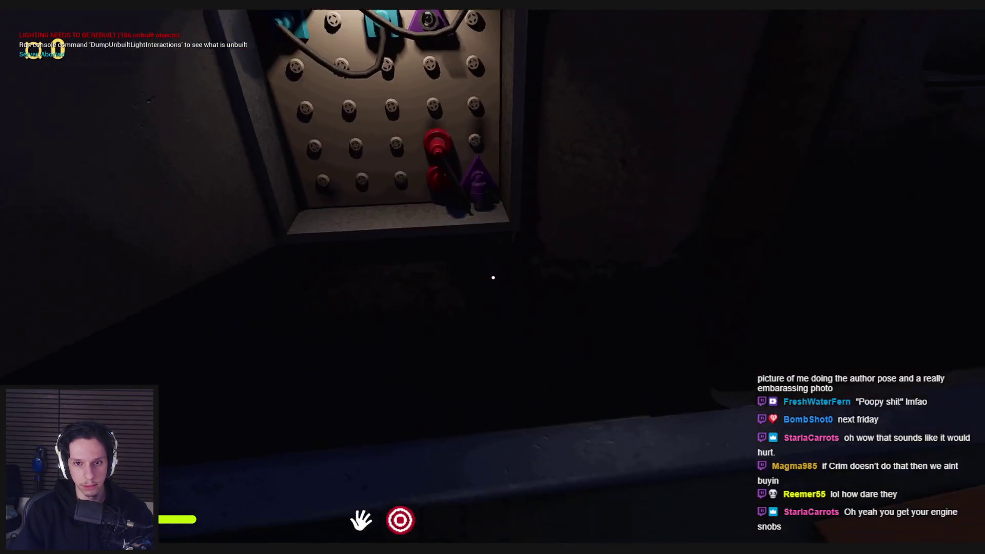
pyautogui.click(487, 250)
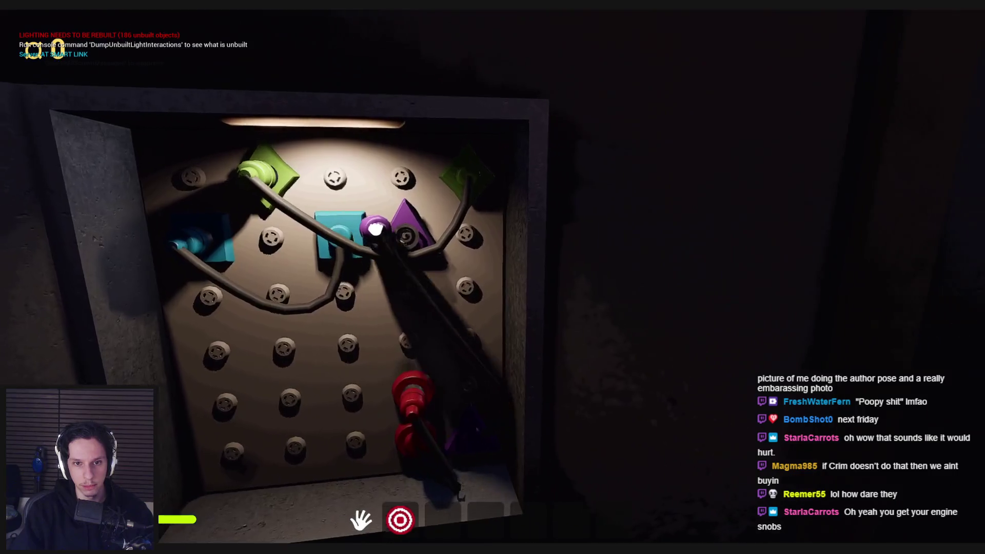
pyautogui.click(408, 228)
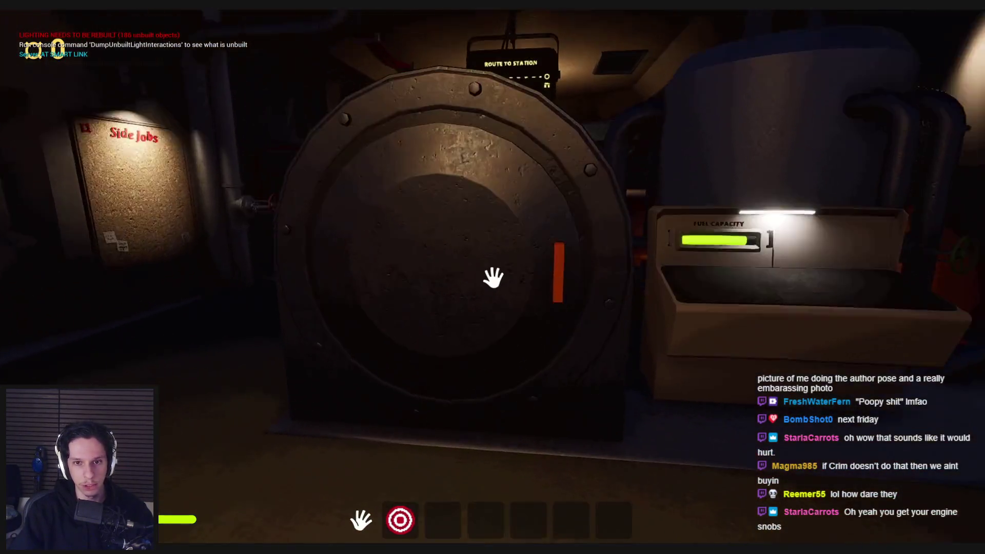
pyautogui.moveTo(493, 277)
pyautogui.mouseDown()
pyautogui.moveTo(576, 330)
pyautogui.moveTo(128, 354)
pyautogui.mouseUp()
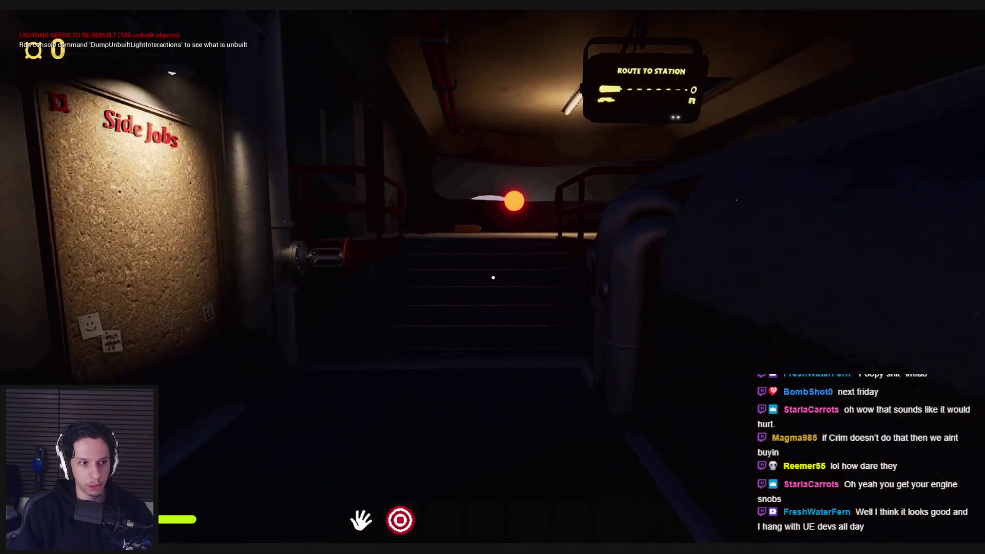
# - Walk through the upper room and walkway, drop the plunger, and shut off the steaming valve
pyautogui.press('w')
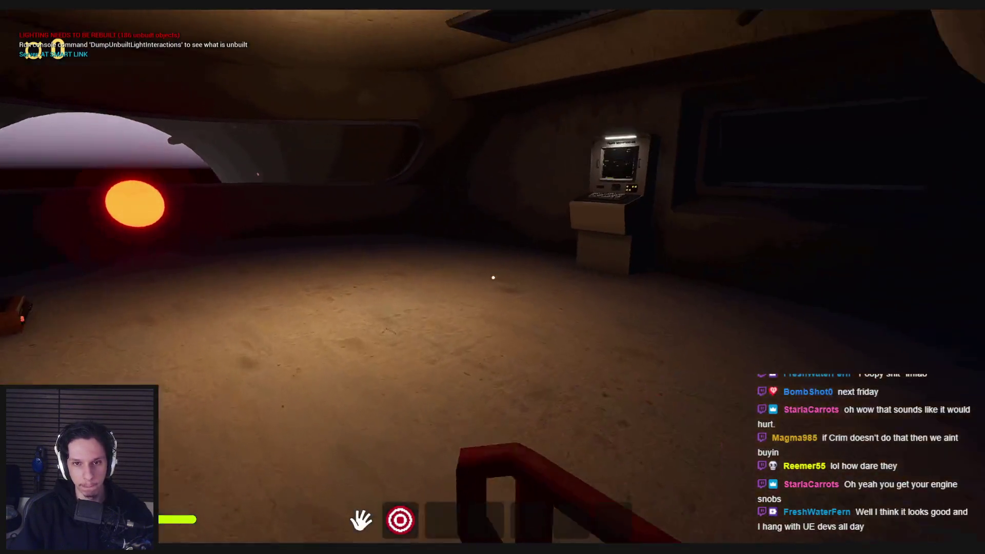
pyautogui.press('w')
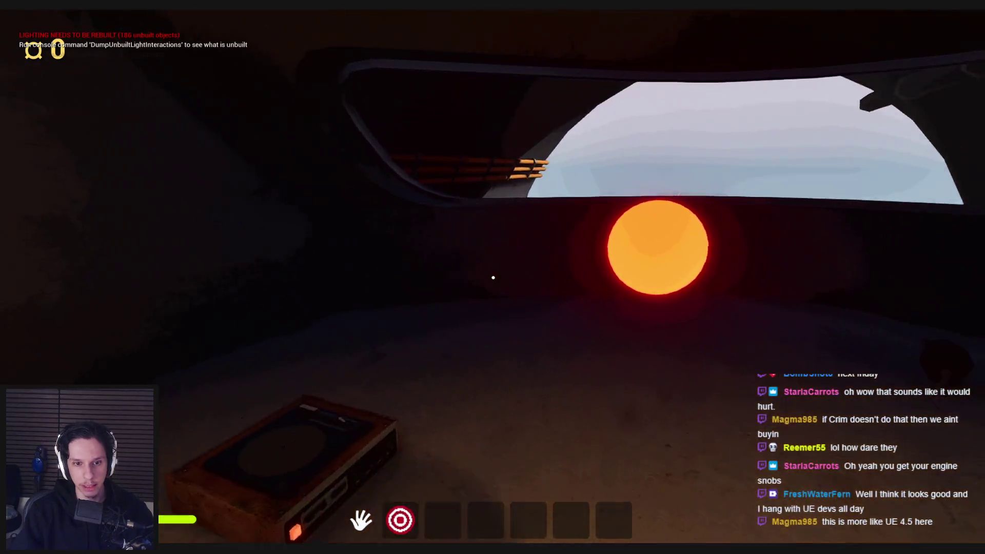
pyautogui.press('w')
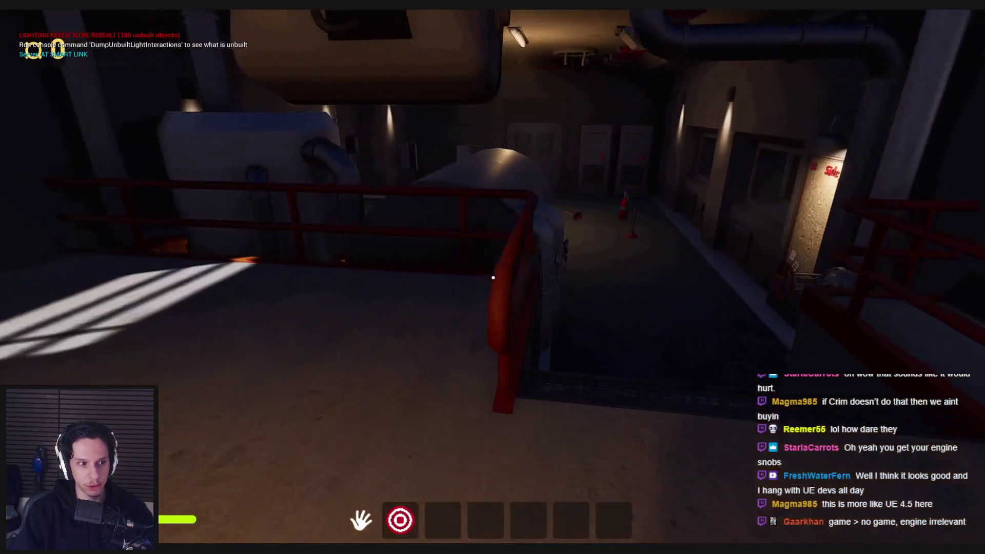
pyautogui.press('w')
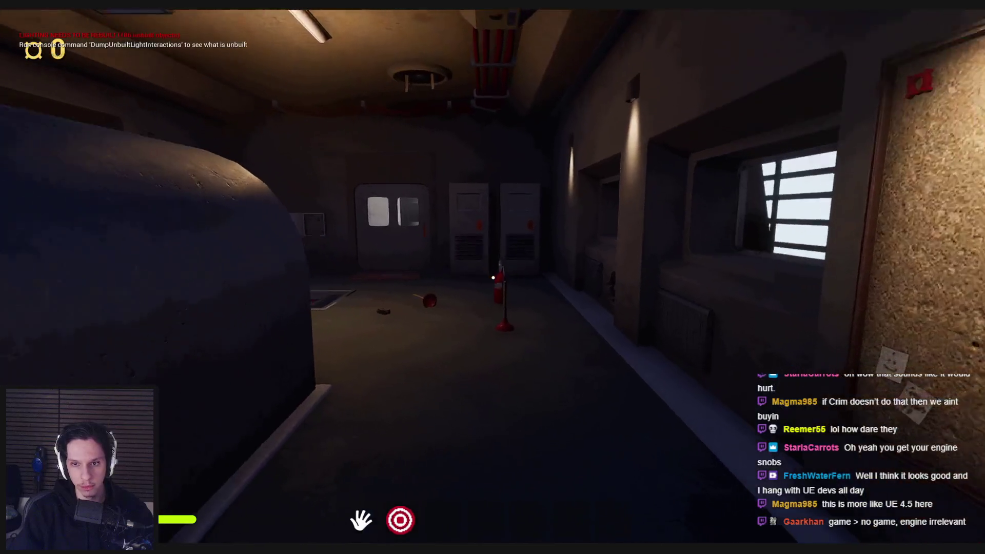
pyautogui.press('w')
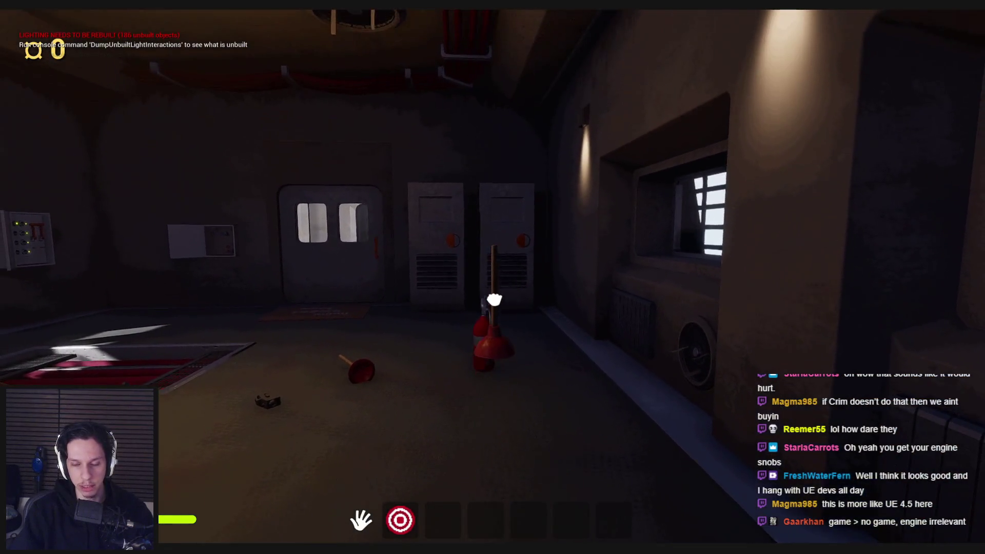
pyautogui.click(494, 312)
pyautogui.press('w')
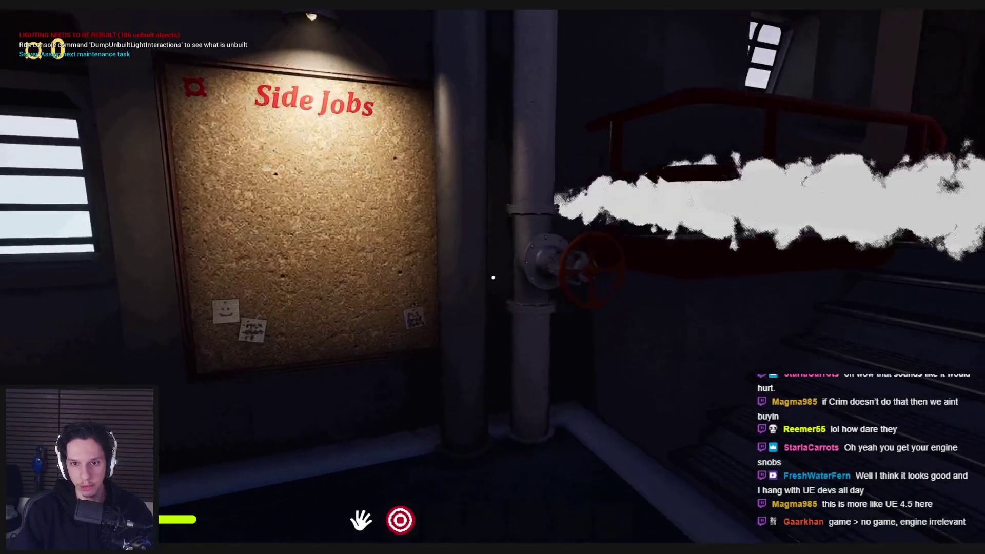
pyautogui.click(482, 349)
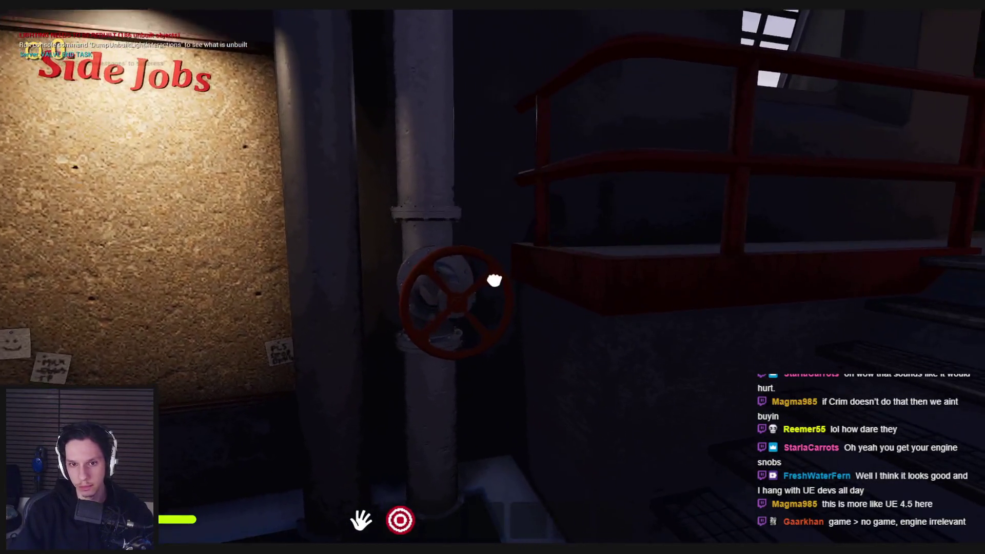
# - Pick up the suitcase and drop it off the floor panel
pyautogui.press('w')
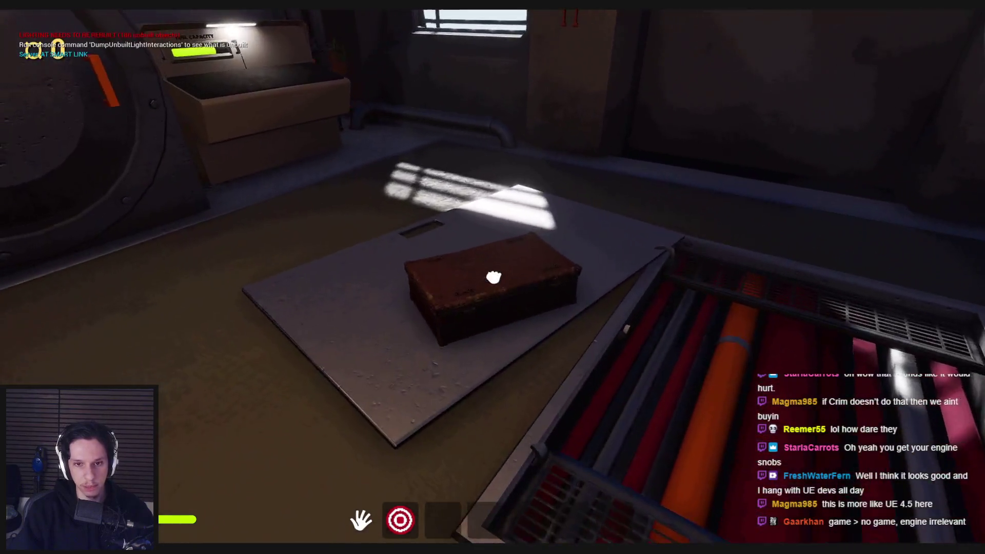
pyautogui.click(493, 277)
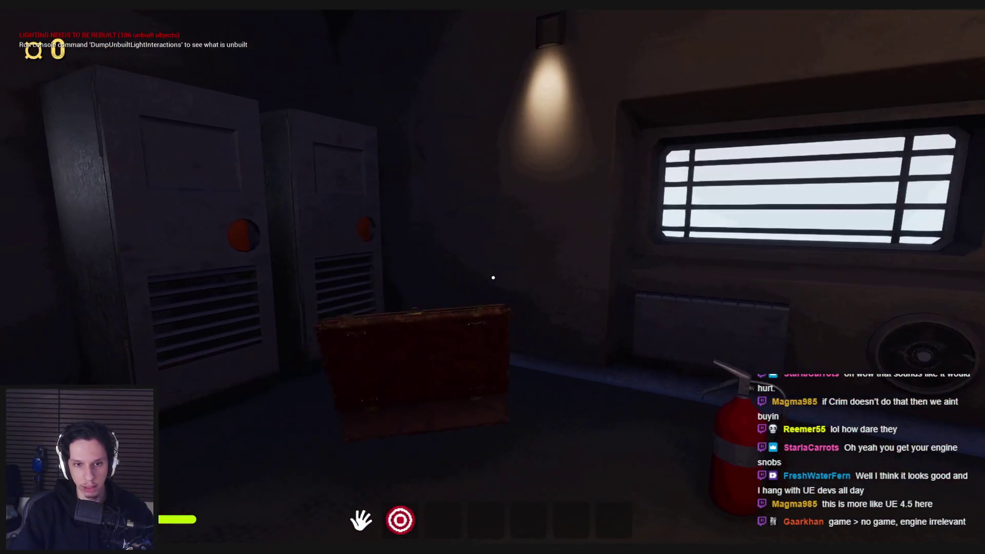
pyautogui.click(493, 277)
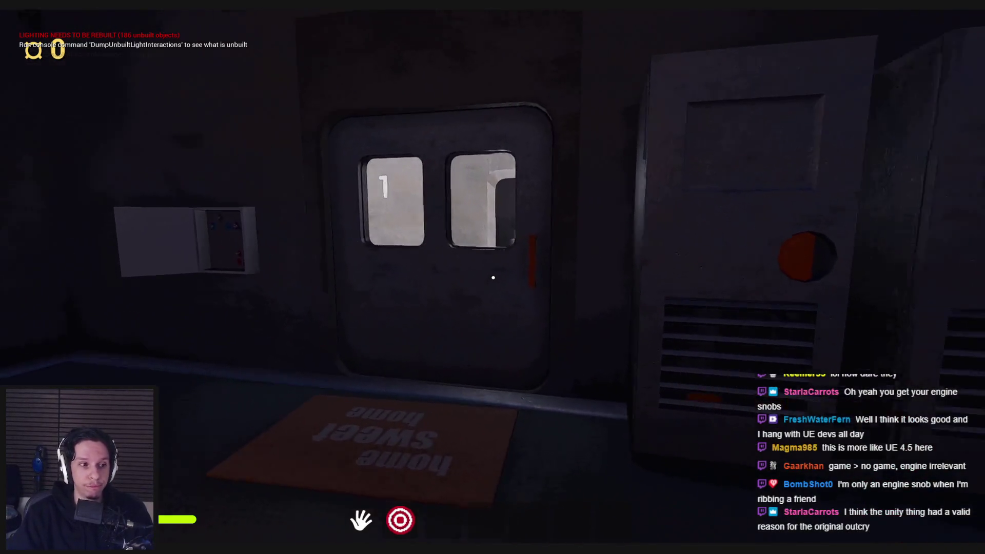
# - Open both locker doors, shut the right one again, and bring up the console
pyautogui.click(564, 259)
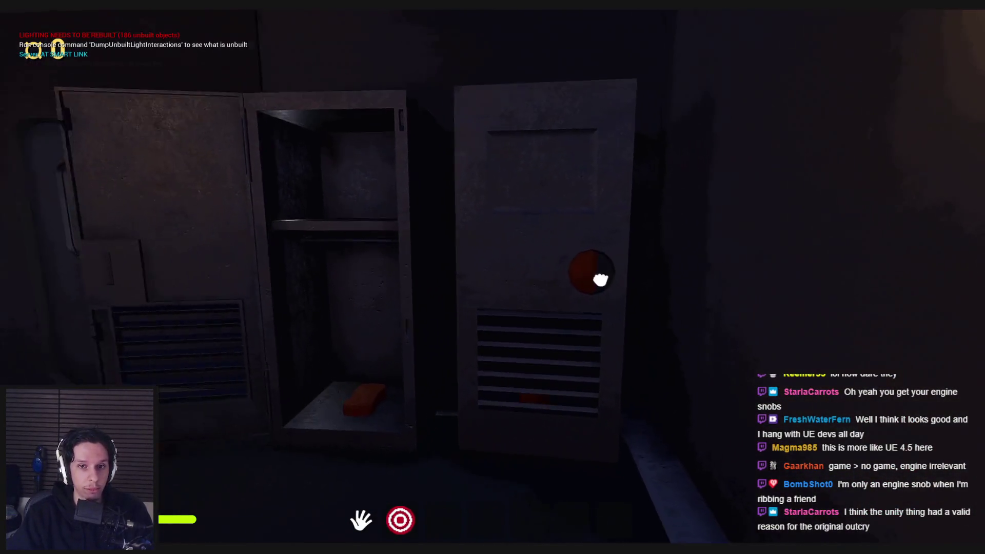
pyautogui.click(598, 273)
pyautogui.click(493, 277)
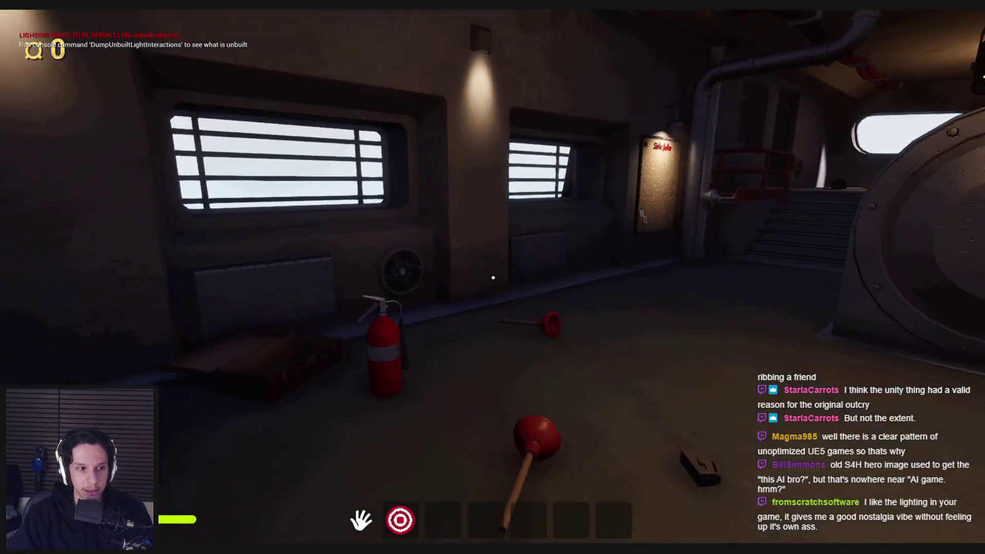
pyautogui.press('`')
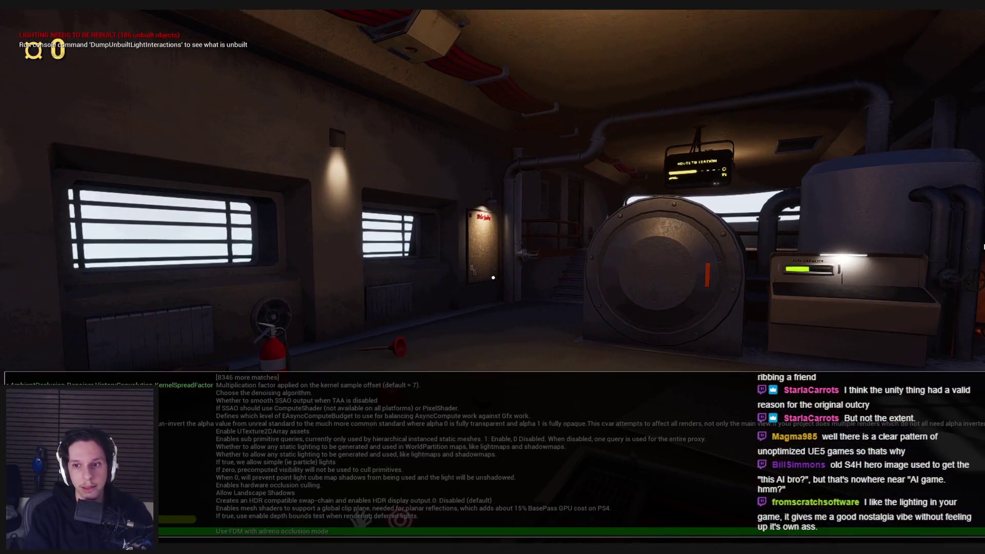
# - Look up 'Per' (ScreenPercentage) in the console, close it, walk around, and open the Start menu
pyautogui.write('Per')
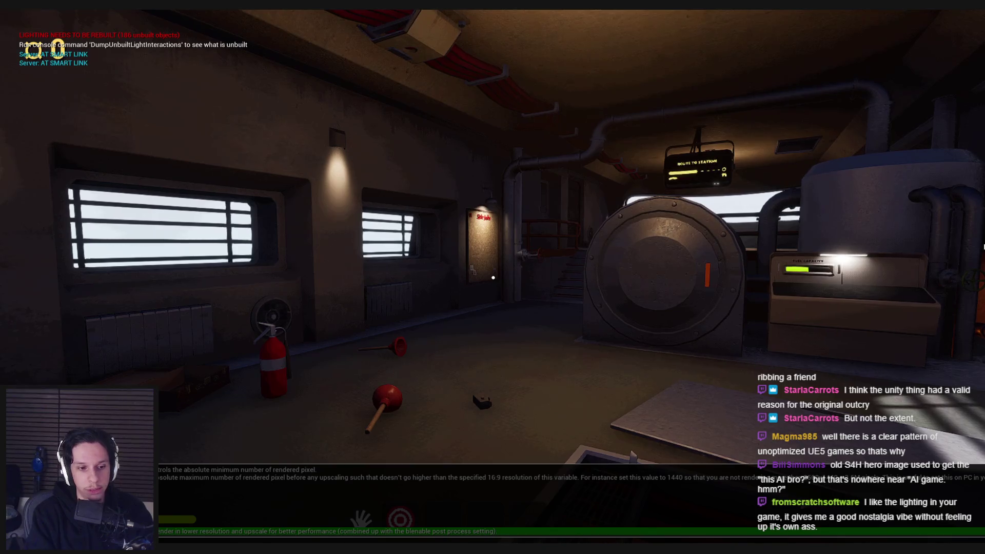
pyautogui.press('Escape')
pyautogui.press('w')
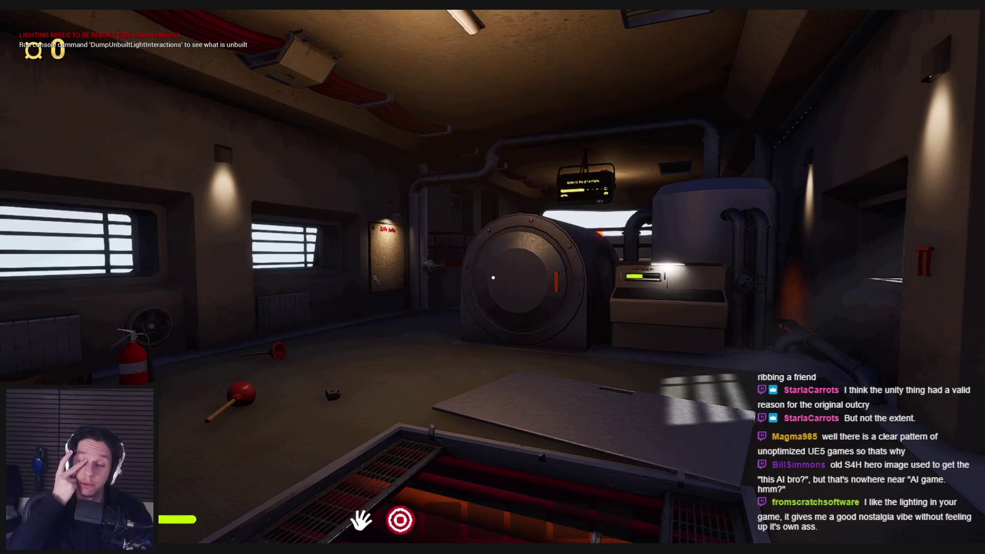
pyautogui.press('s')
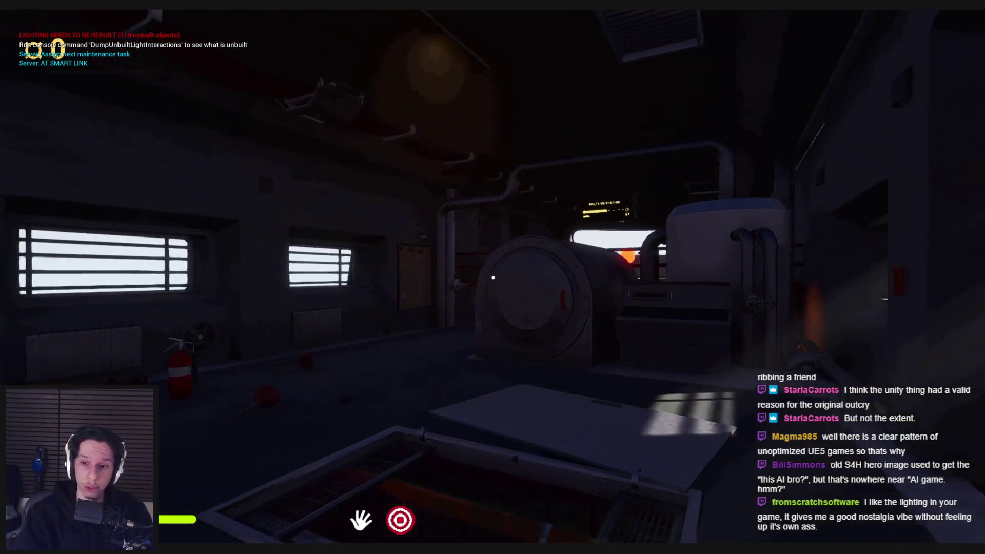
pyautogui.press('super')
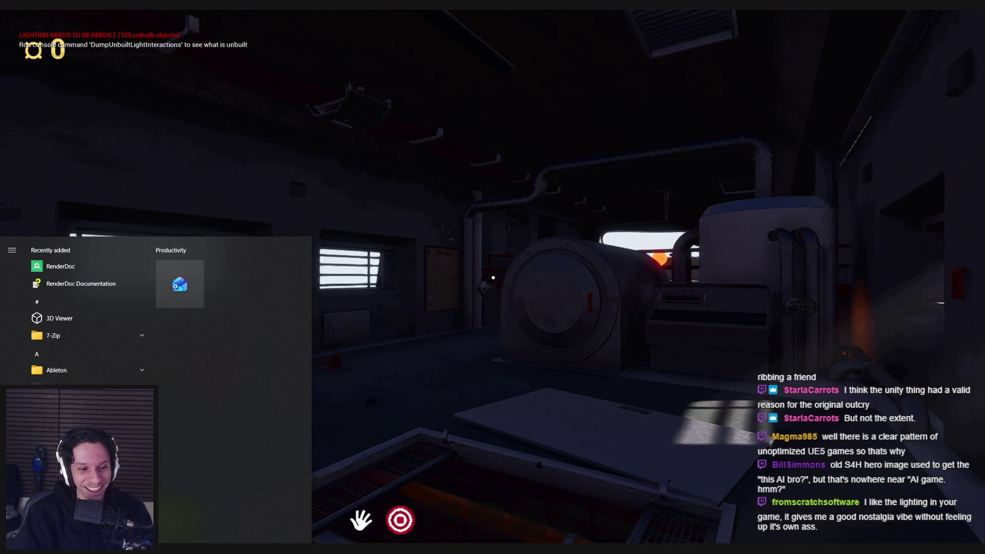
# - Bring Screenshot_34.png up in Photos and reposition its window over the game
pyautogui.press('super')
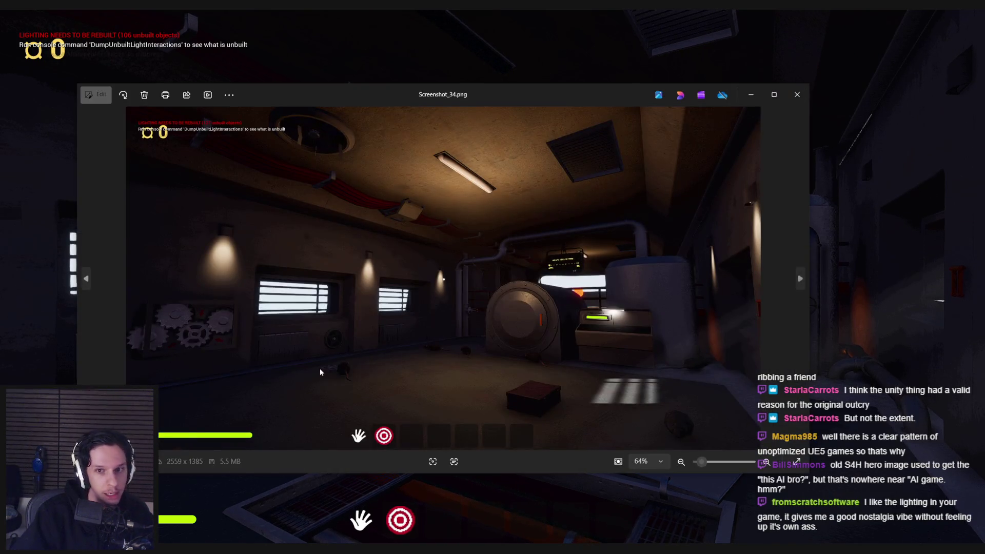
pyautogui.moveTo(470, 94)
pyautogui.mouseDown()
pyautogui.moveTo(473, 521)
pyautogui.moveTo(520, 163)
pyautogui.moveTo(473, 88)
pyautogui.mouseUp()
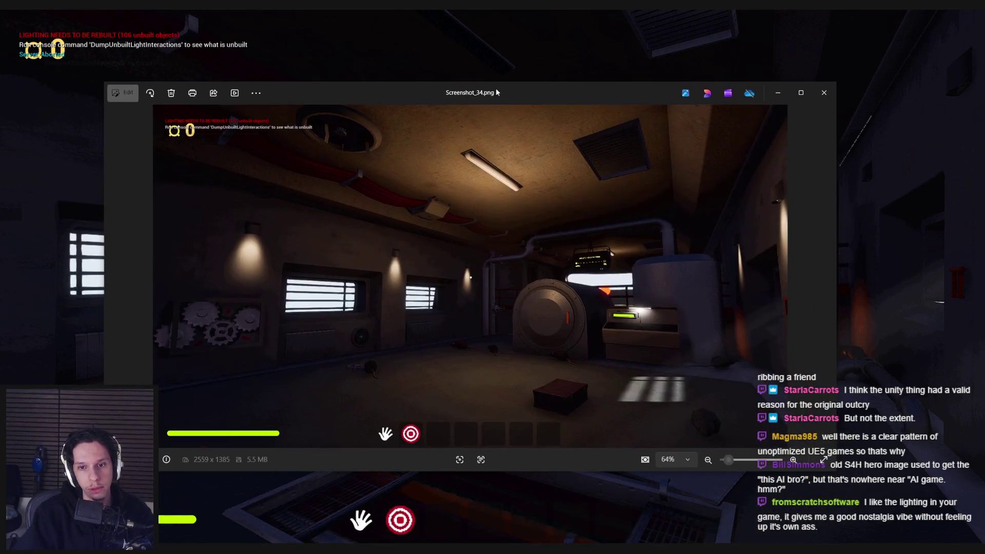
# - Turn the fuse lights green, pull the orange lever down, and capture a new screenshot
pyautogui.click(871, 89)
pyautogui.click(499, 276)
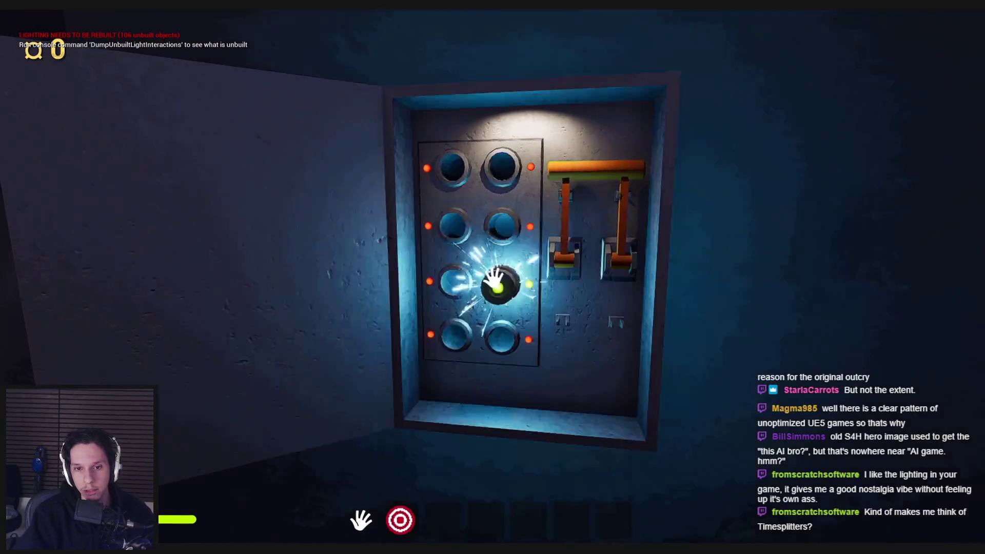
pyautogui.moveTo(489, 275); pyautogui.dragTo(479, 345)
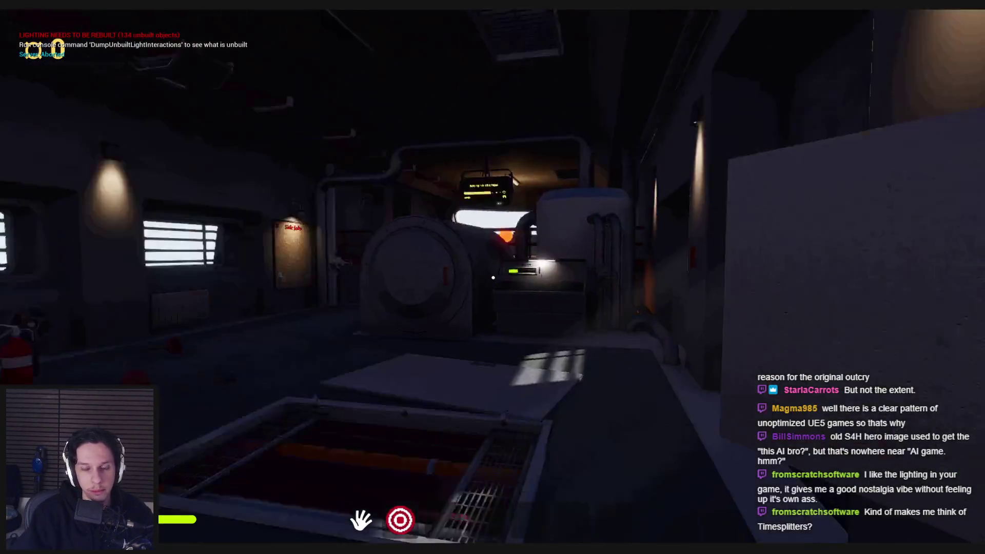
pyautogui.press('Print')
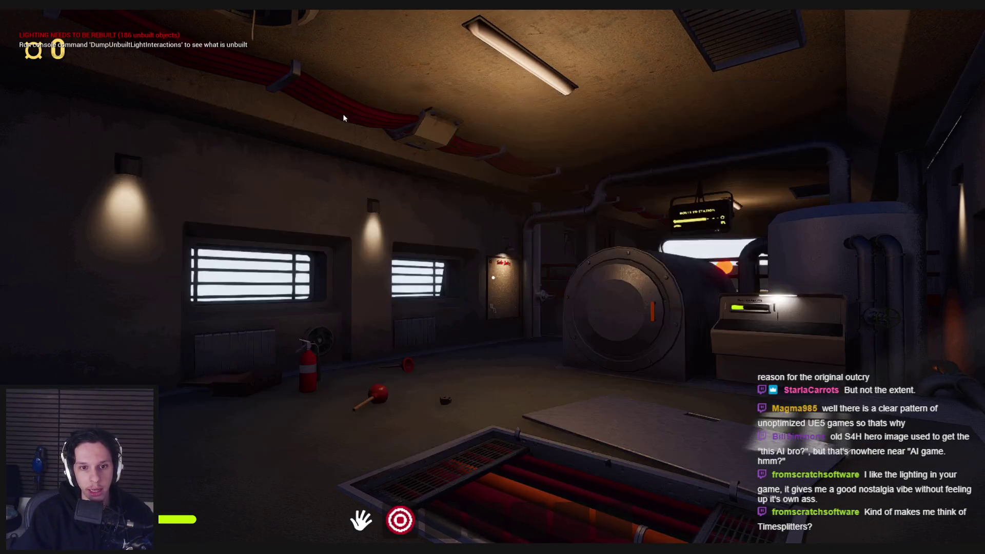
pyautogui.scroll(3, 333, 224)
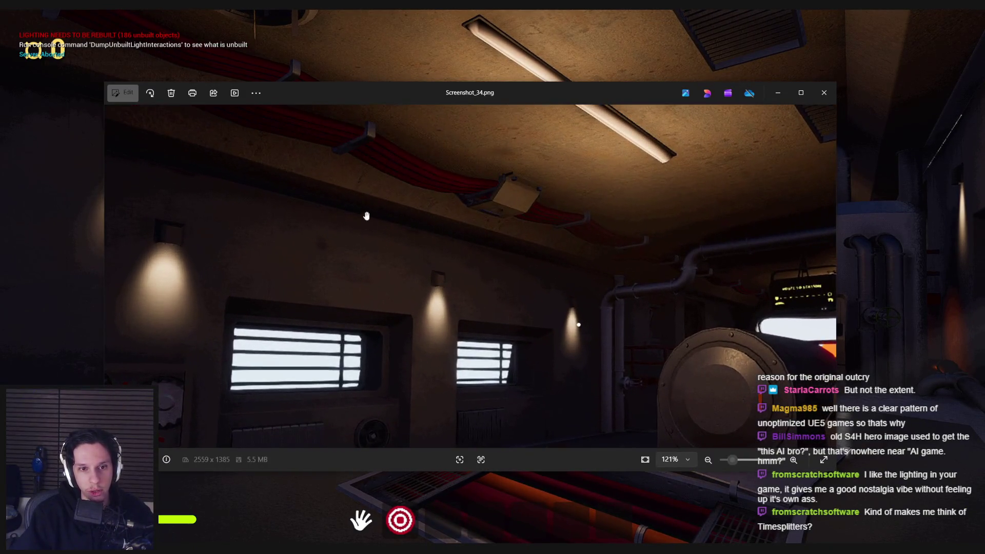
pyautogui.hotkey('alt', 'Tab')
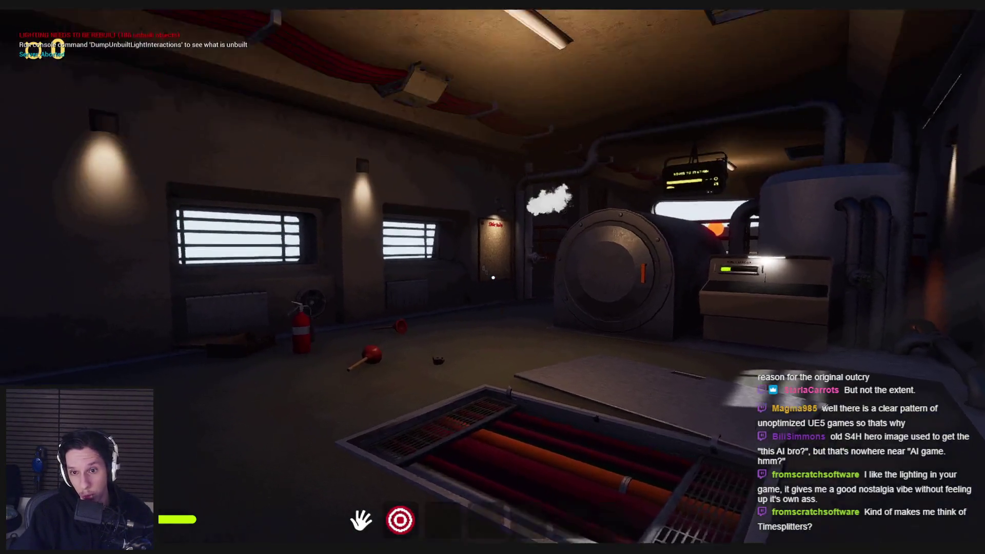
pyautogui.hotkey('alt', 'Tab')
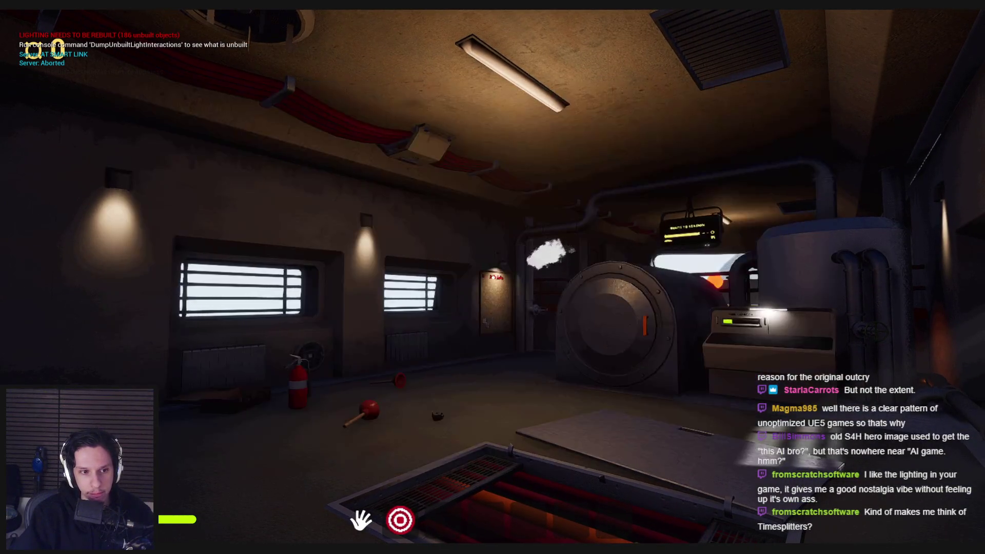
# - Walk outside to door 1, return to the engine room hatch, and close the Photos window
pyautogui.press('w')
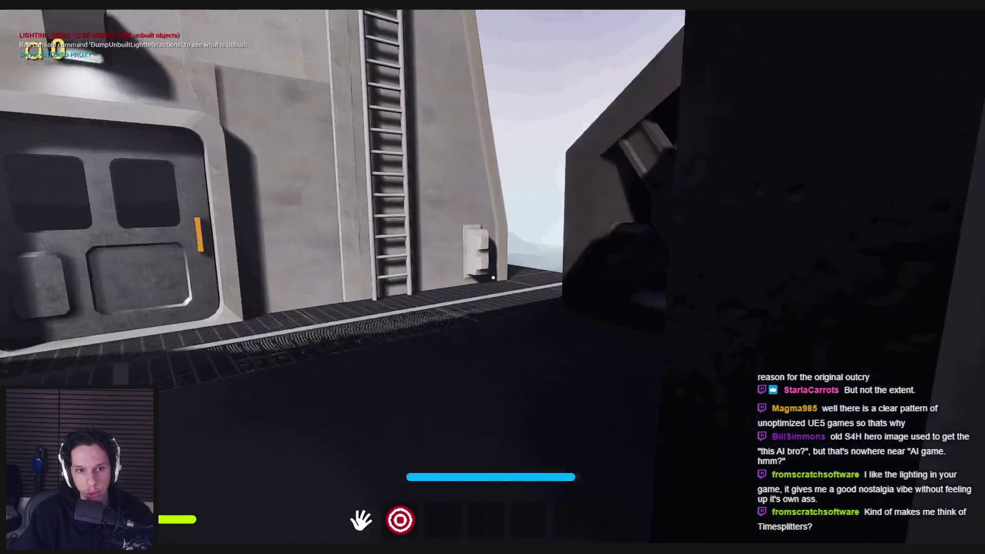
pyautogui.press('w')
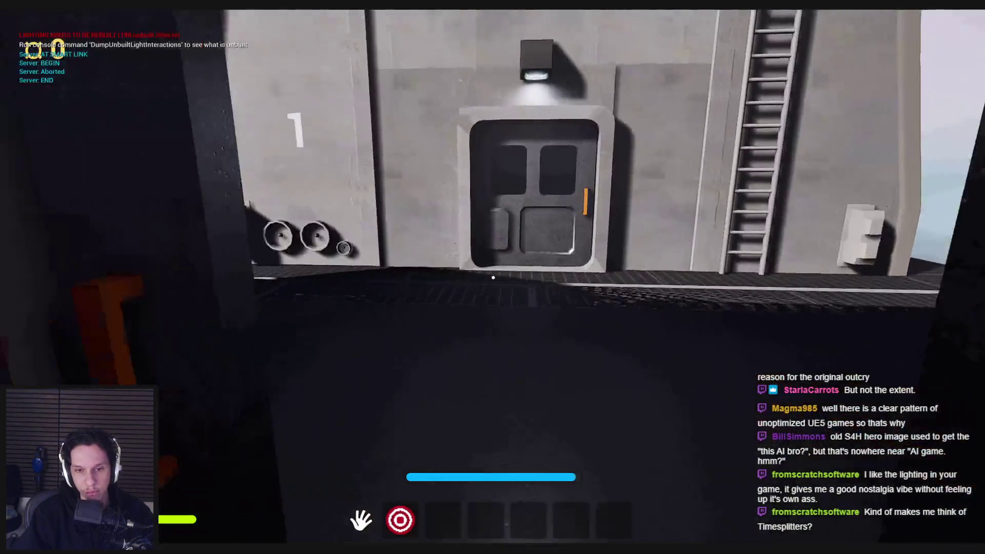
pyautogui.press('w')
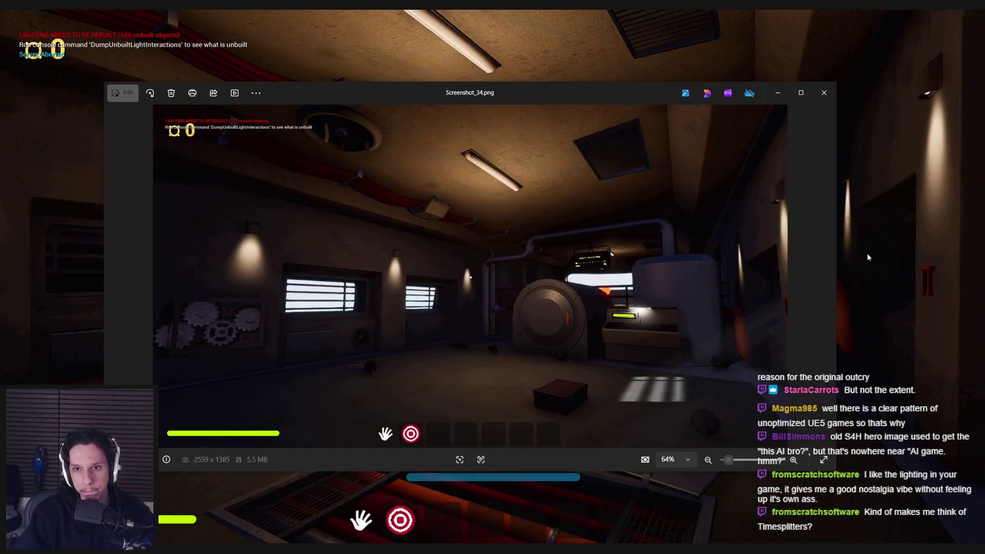
pyautogui.hotkey('alt', 'F4')
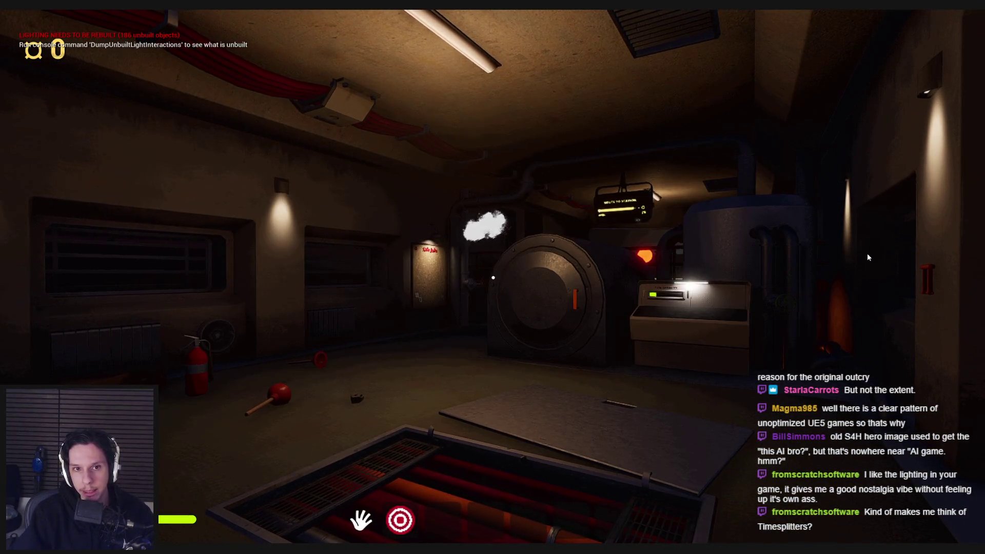
pyautogui.press('Left')
pyautogui.press('Left')
pyautogui.press('Left')
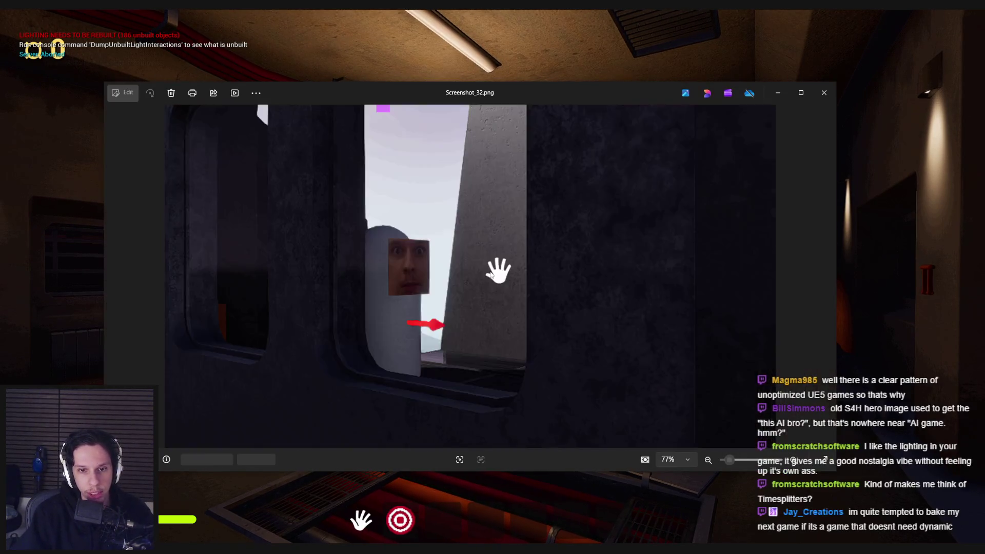
pyautogui.press('Left')
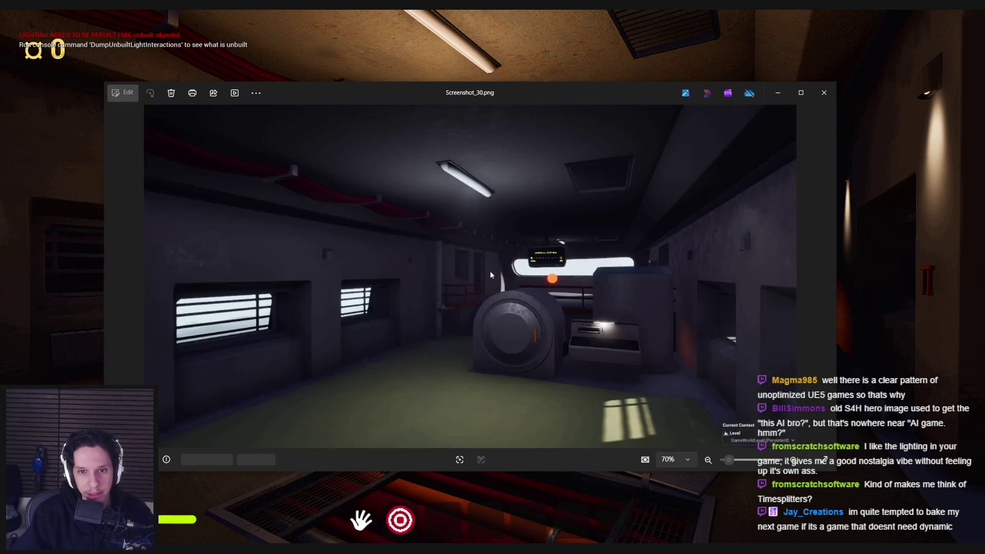
pyautogui.press('Left')
pyautogui.press('Right')
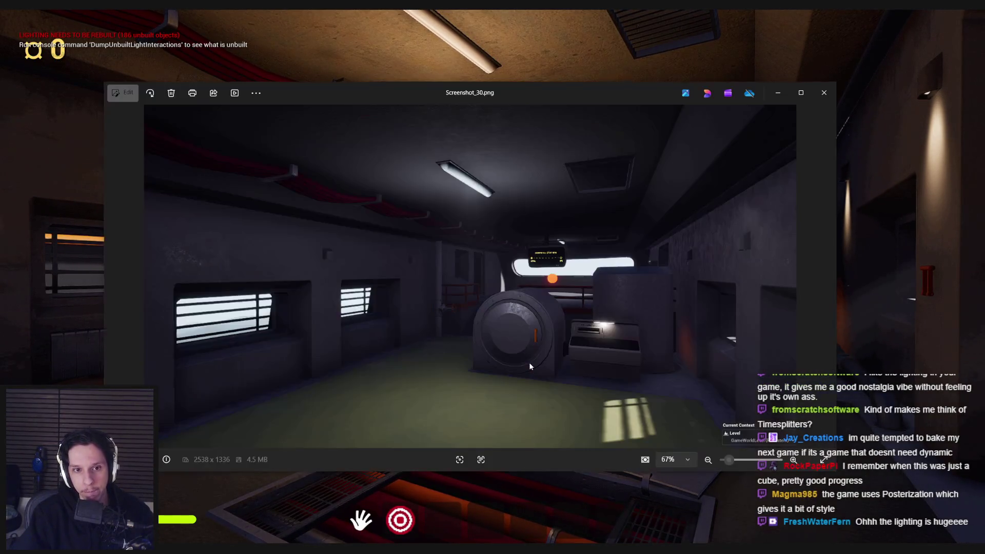
pyautogui.press('Left')
pyautogui.press('Left')
pyautogui.press('Left')
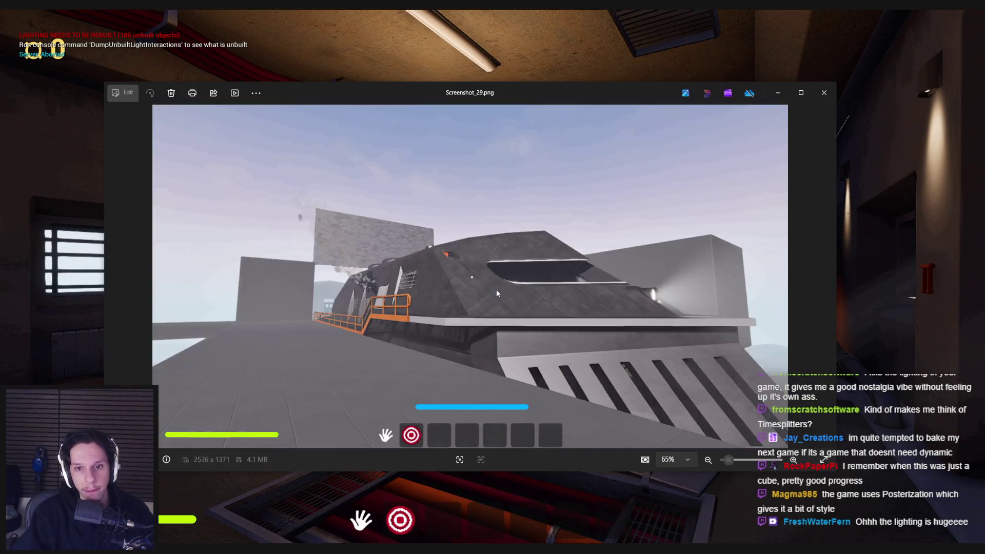
pyautogui.press('Left')
pyautogui.press('Left')
pyautogui.press('Left')
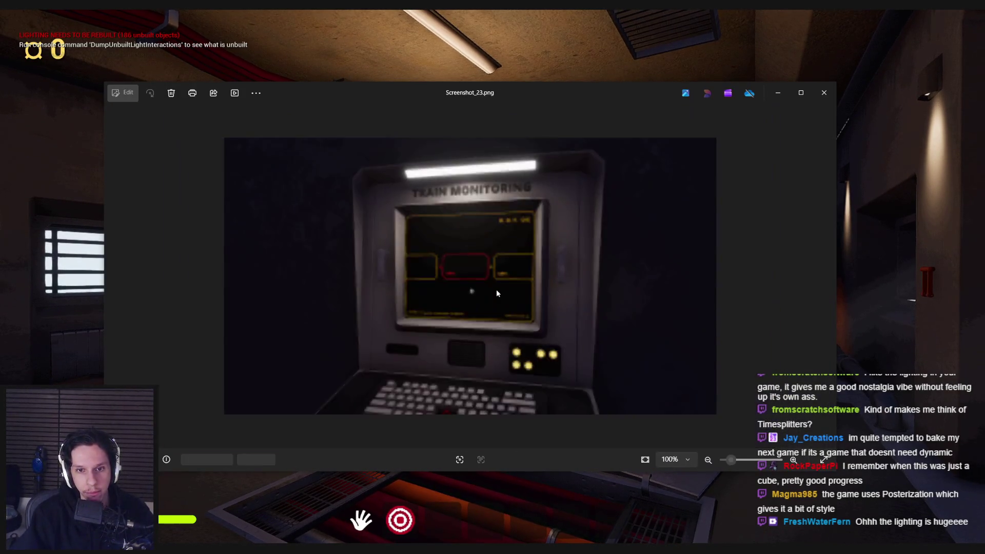
pyautogui.press('Left')
pyautogui.press('Left')
pyautogui.press('Left')
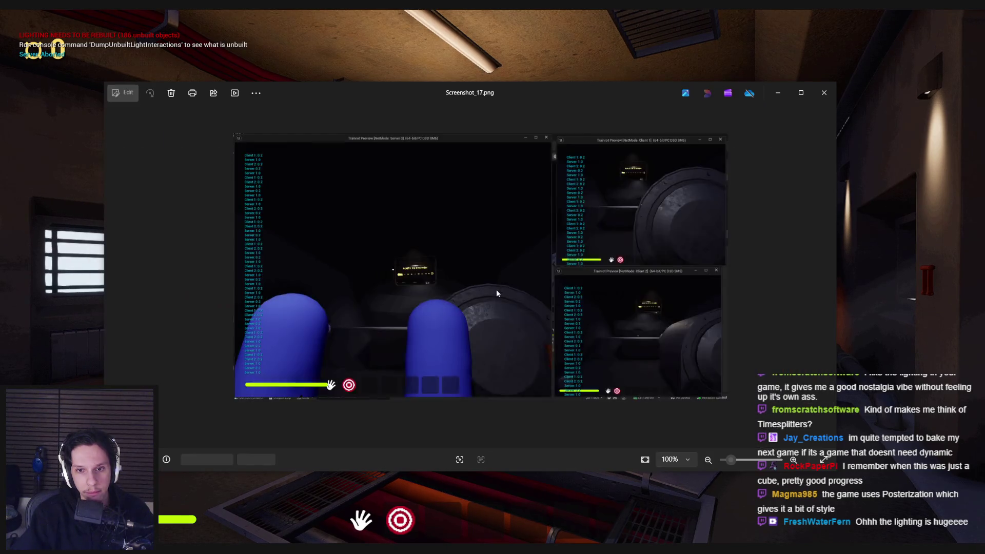
pyautogui.press('Left')
pyautogui.press('Left')
pyautogui.press('Right')
pyautogui.press('Right')
pyautogui.press('Right')
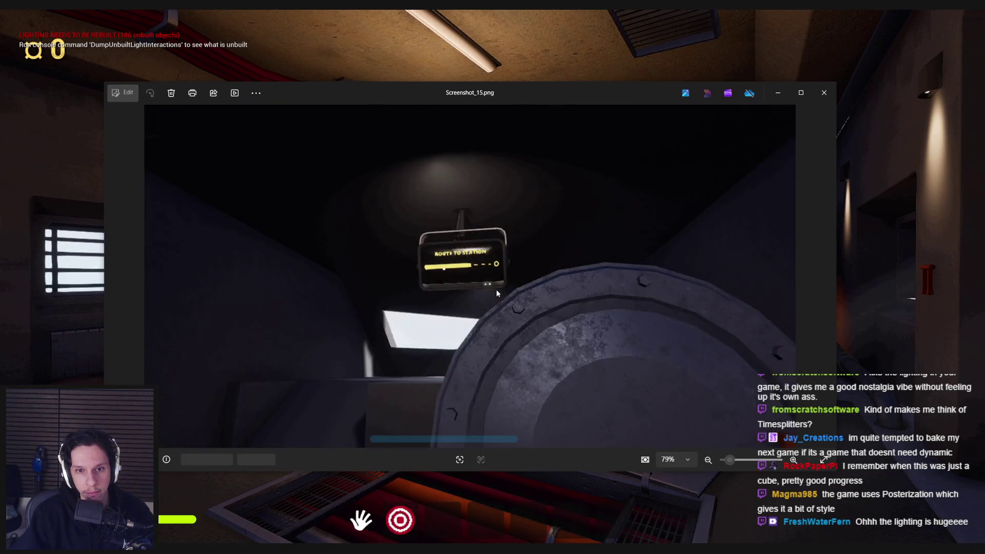
pyautogui.press('Left')
pyautogui.press('Left')
pyautogui.press('Left')
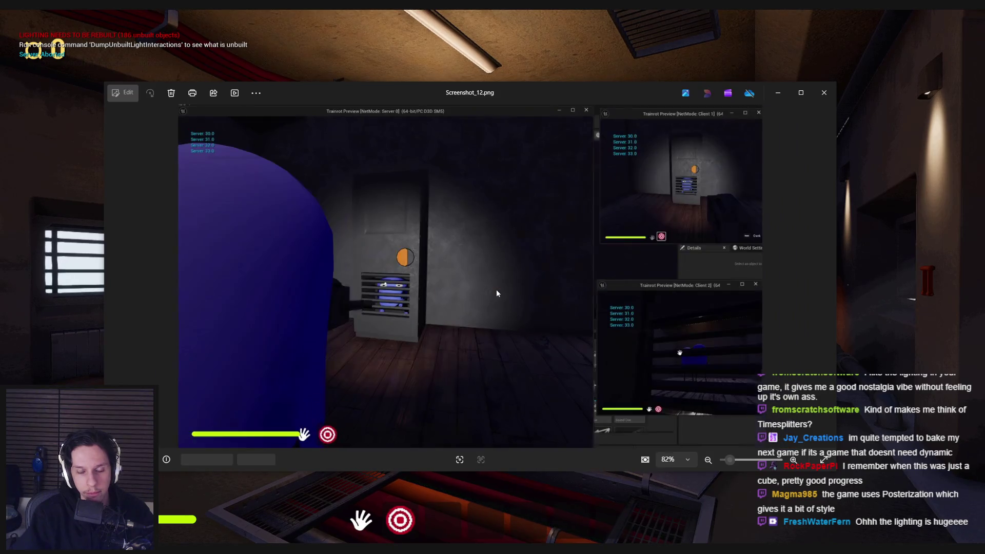
pyautogui.press('Right')
pyautogui.scroll(5, 378, 304)
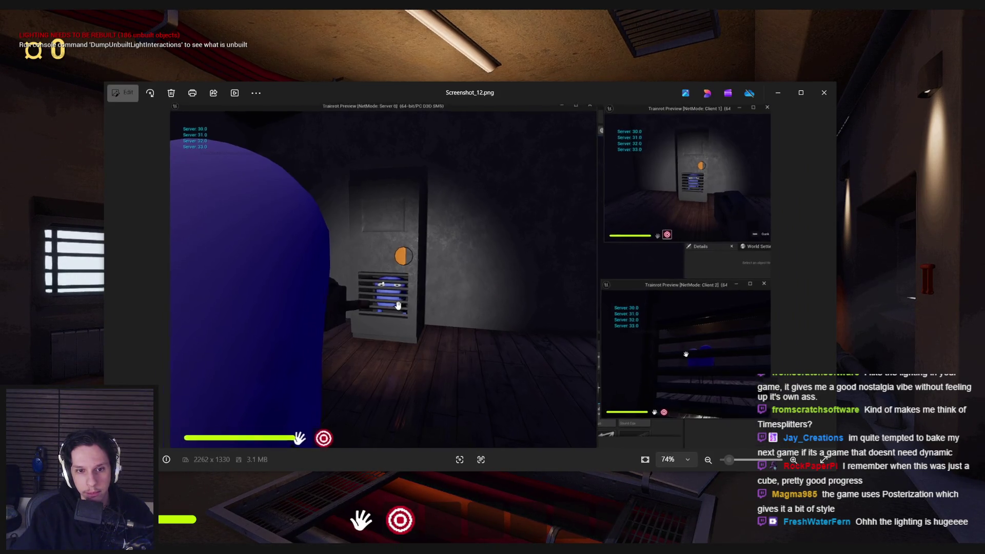
pyautogui.press('Left')
pyautogui.press('Left')
pyautogui.press('Right')
pyautogui.press('Left')
pyautogui.press('Left')
pyautogui.press('Left')
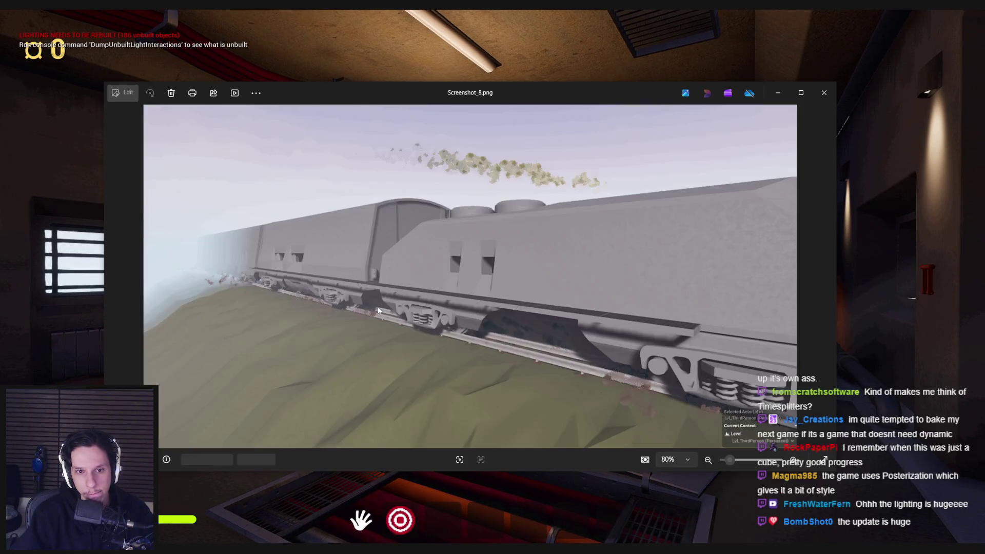
pyautogui.press('Left')
pyautogui.press('Left')
pyautogui.press('Left')
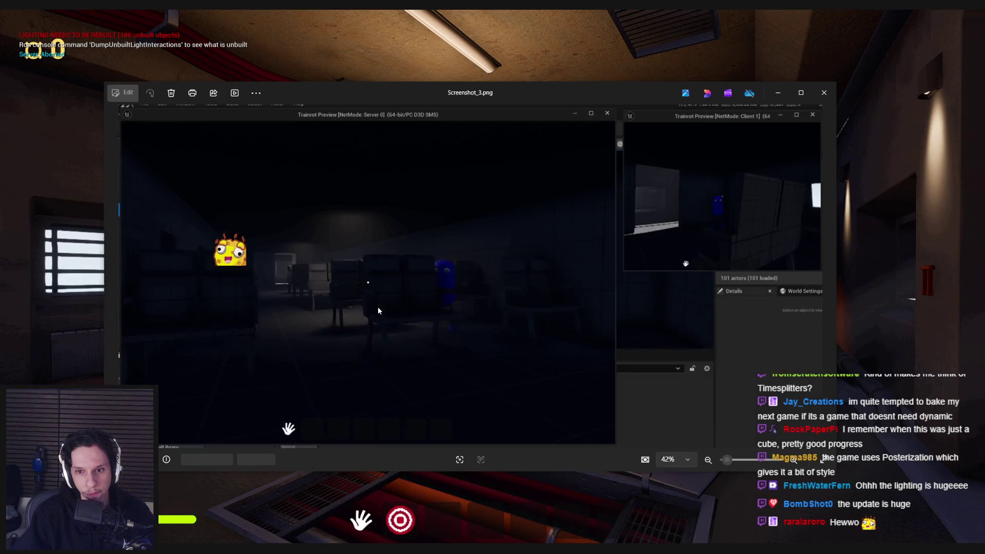
pyautogui.press('Left')
pyautogui.press('Left')
pyautogui.press('Left')
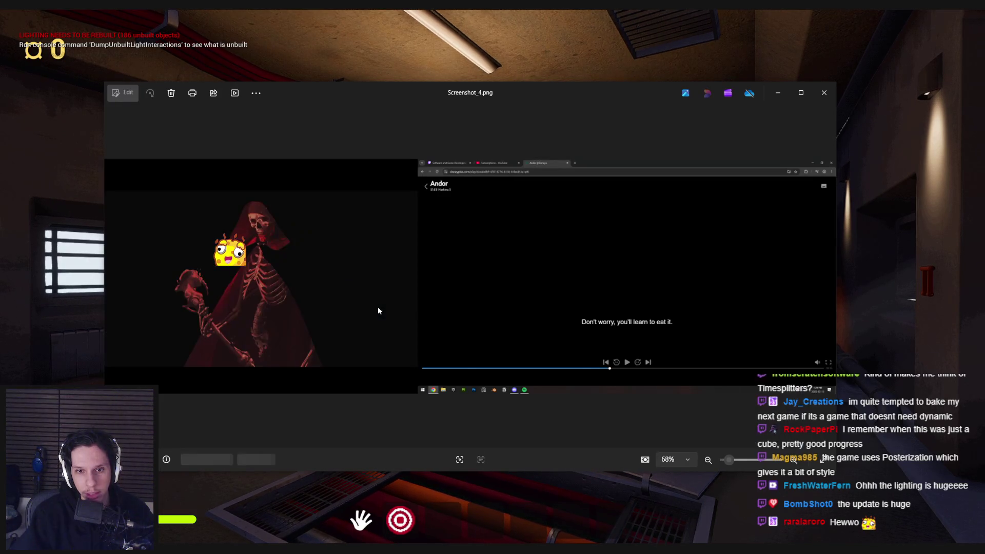
pyautogui.scroll(5, 588, 302)
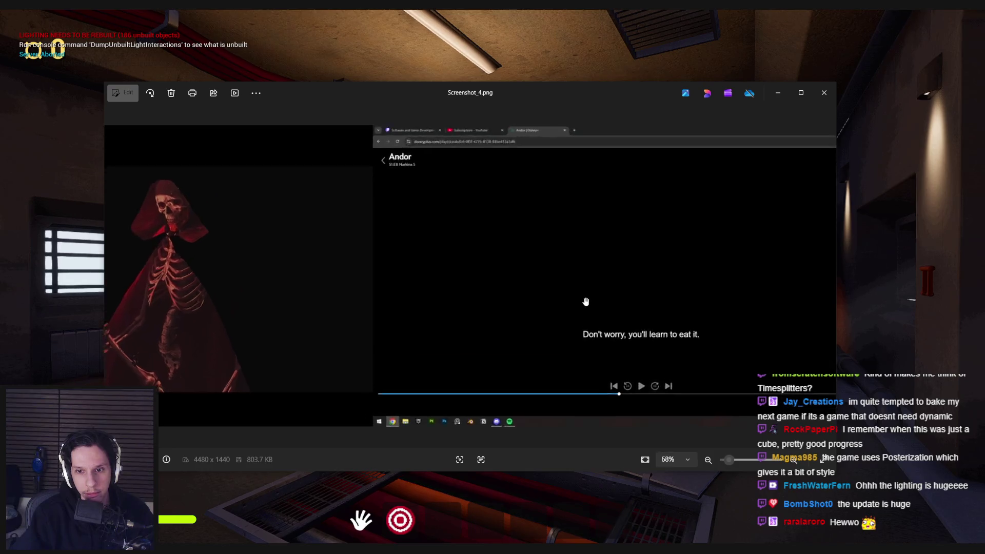
pyautogui.scroll(-5, 587, 302)
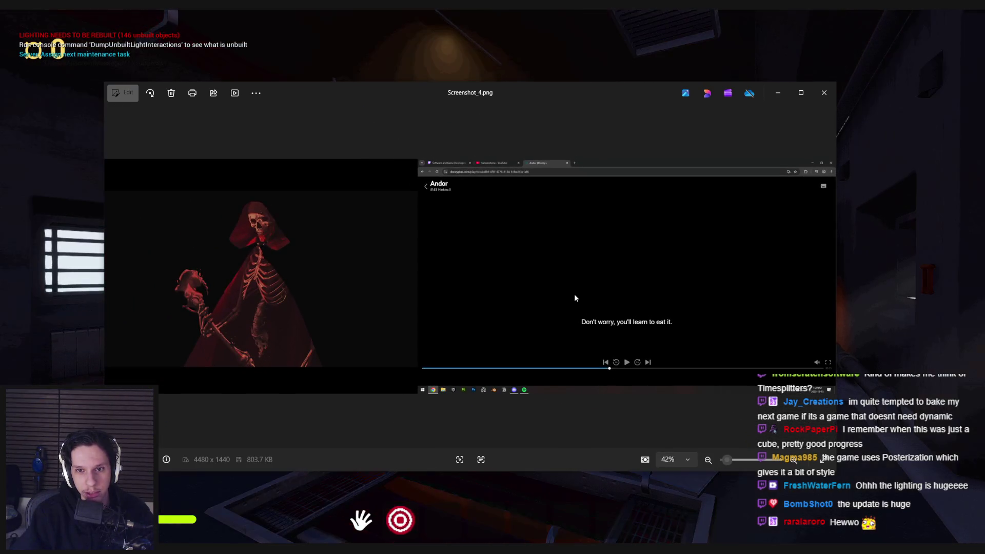
pyautogui.hotkey('alt', 'Tab')
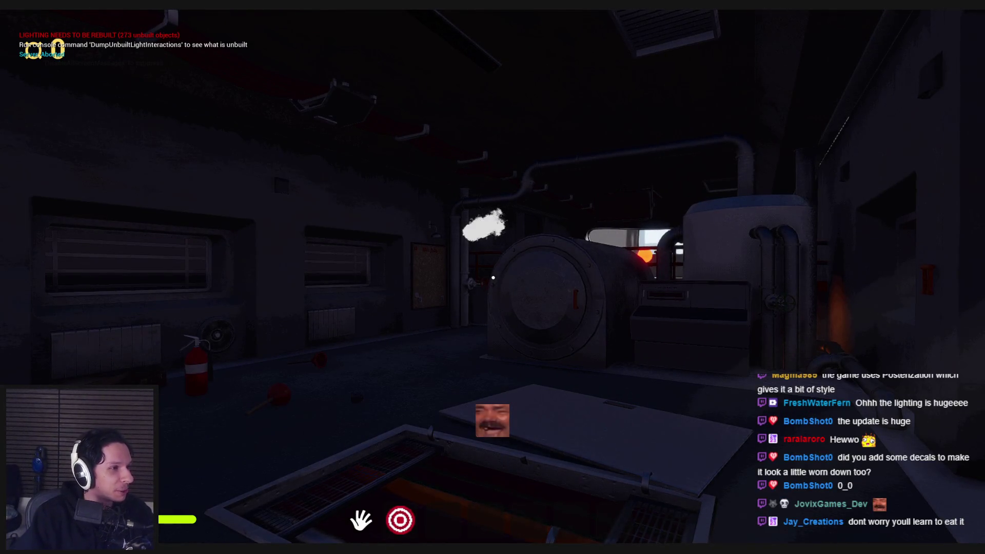
pyautogui.hotkey('alt', 'Tab')
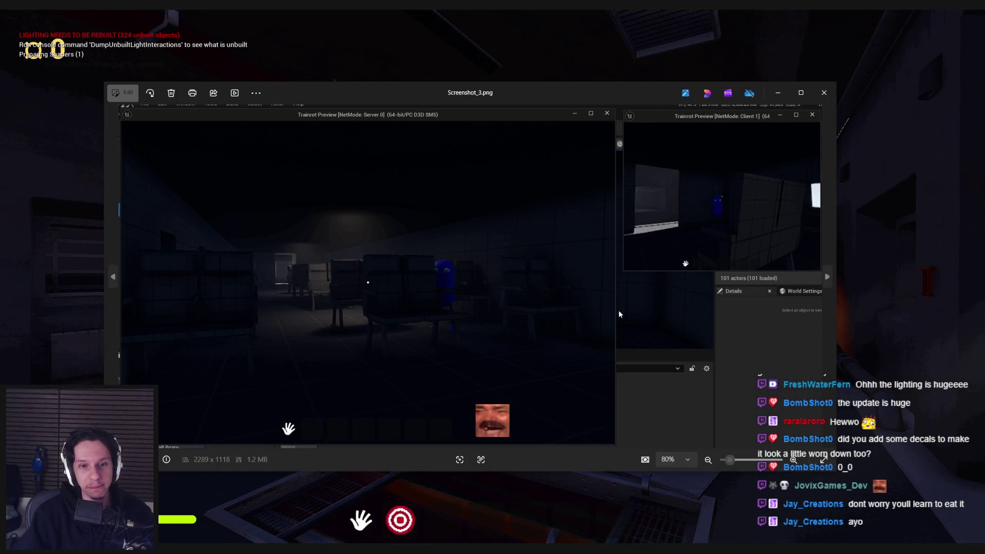
pyautogui.scroll(-2, 616, 287)
pyautogui.scroll(2, 610, 237)
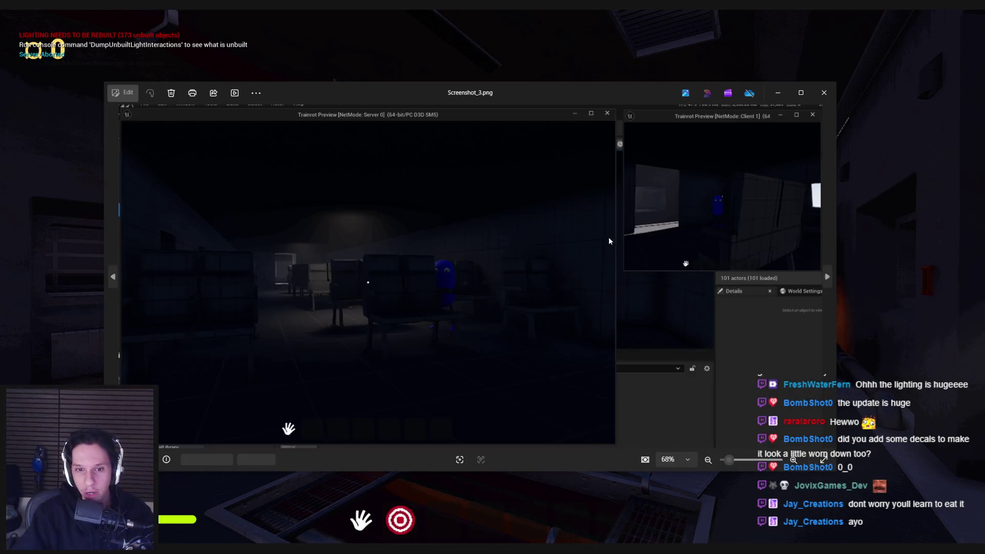
pyautogui.scroll(2, 461, 267)
pyautogui.scroll(3, 461, 266)
pyautogui.click(824, 92)
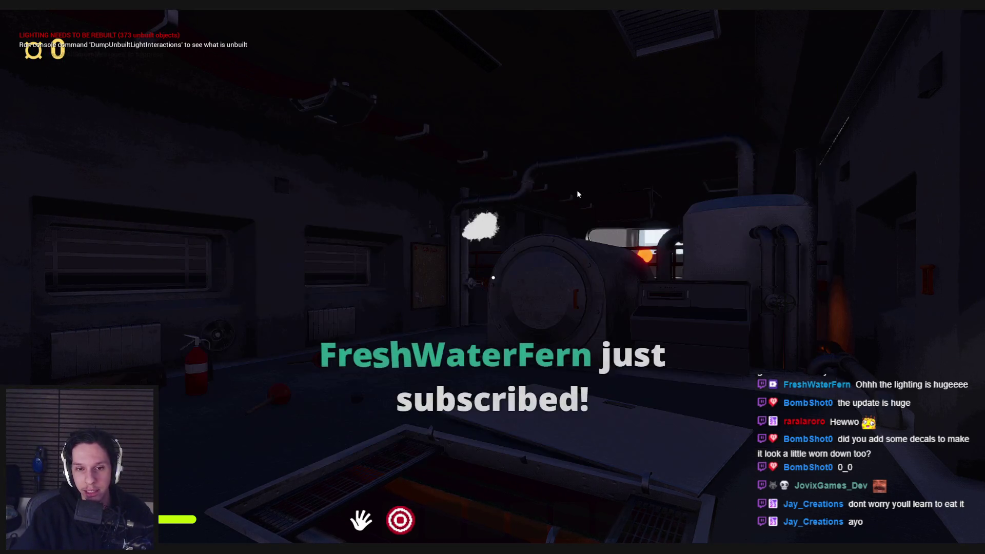
# - Toggle the debug camera on and off, then pull the fuse box lever down to light every fuse green
pyautogui.press(';')
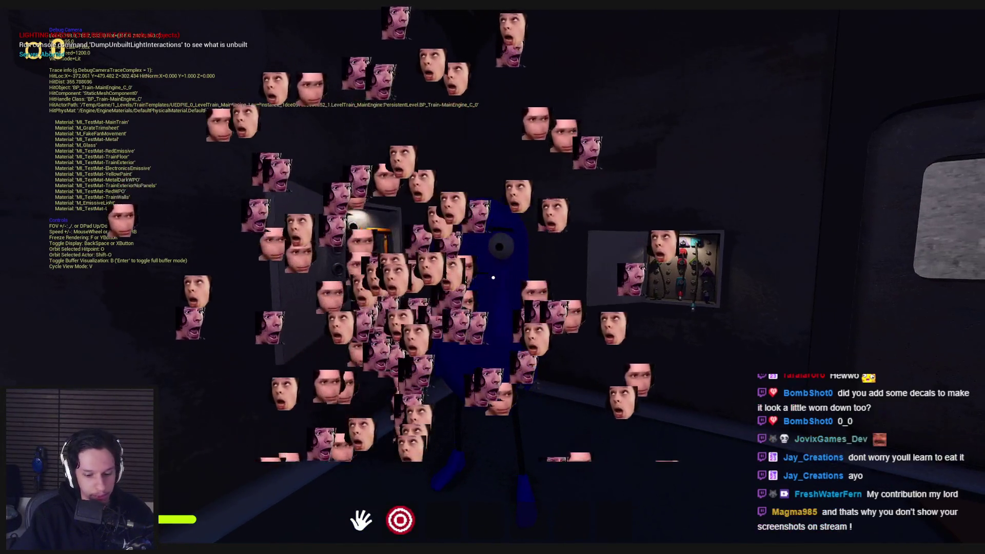
pyautogui.press(';')
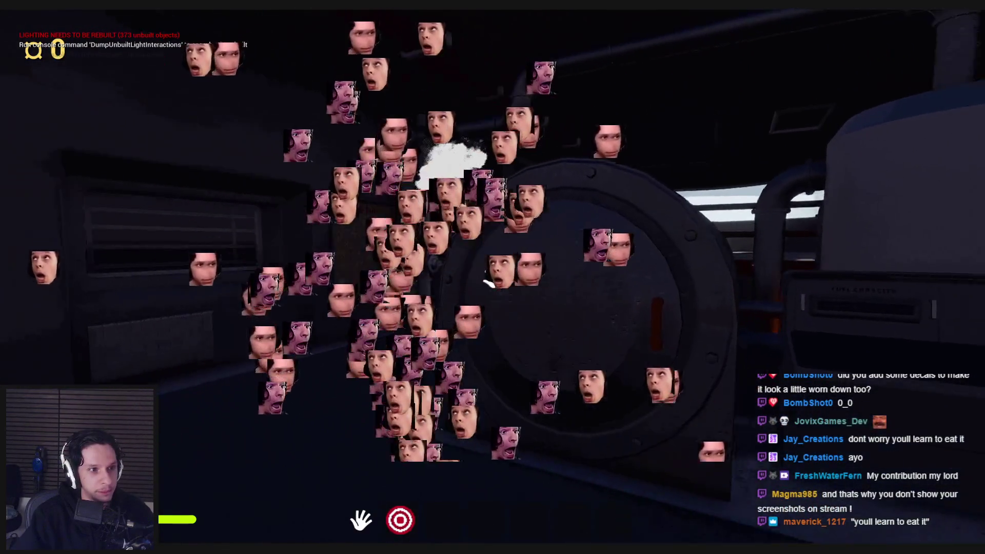
pyautogui.press('e')
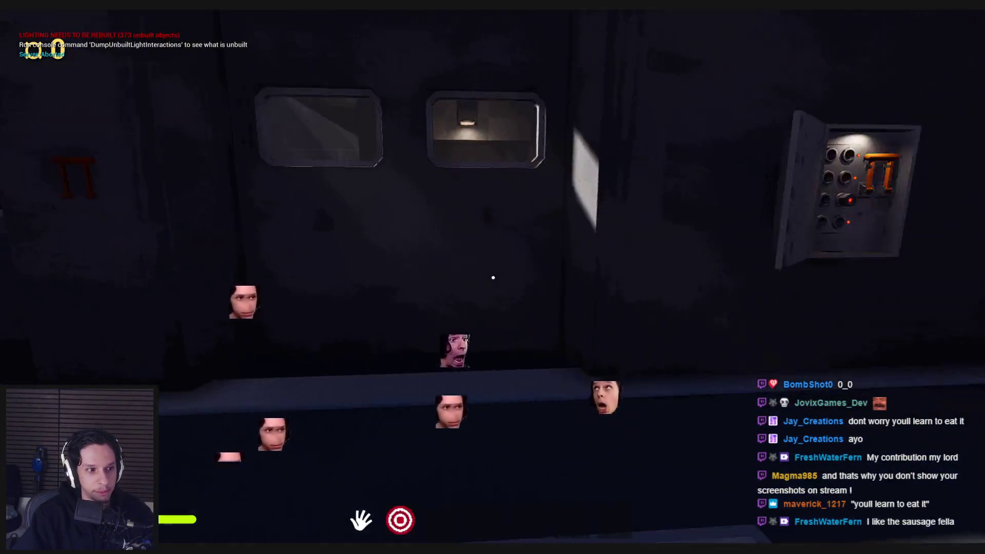
pyautogui.press('w')
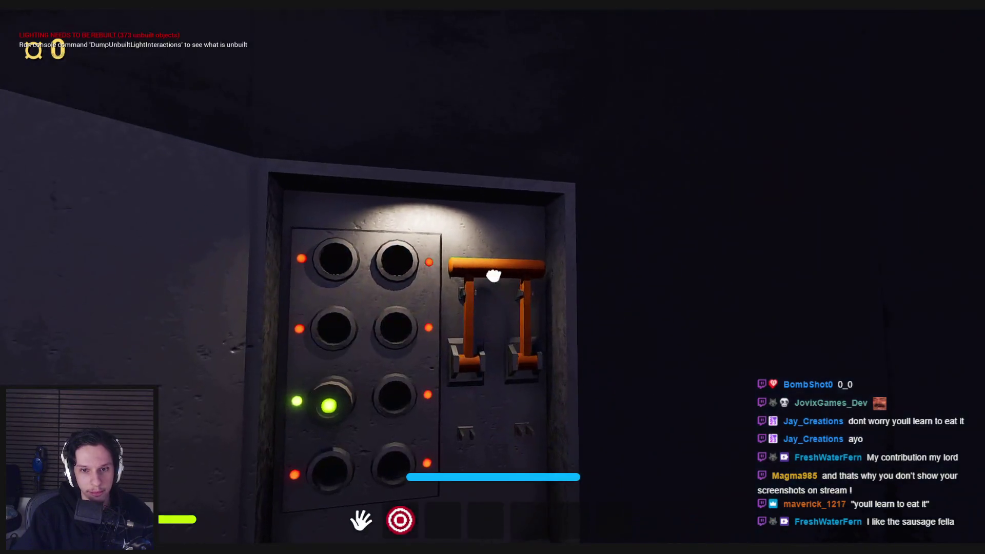
pyautogui.moveTo(482, 275); pyautogui.dragTo(460, 390)
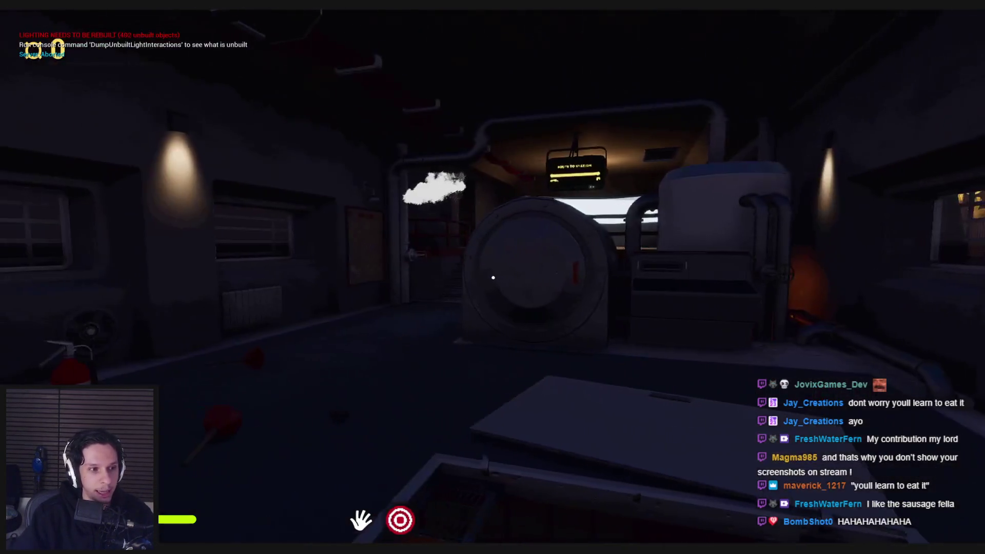
pyautogui.press('super')
pyautogui.press('super')
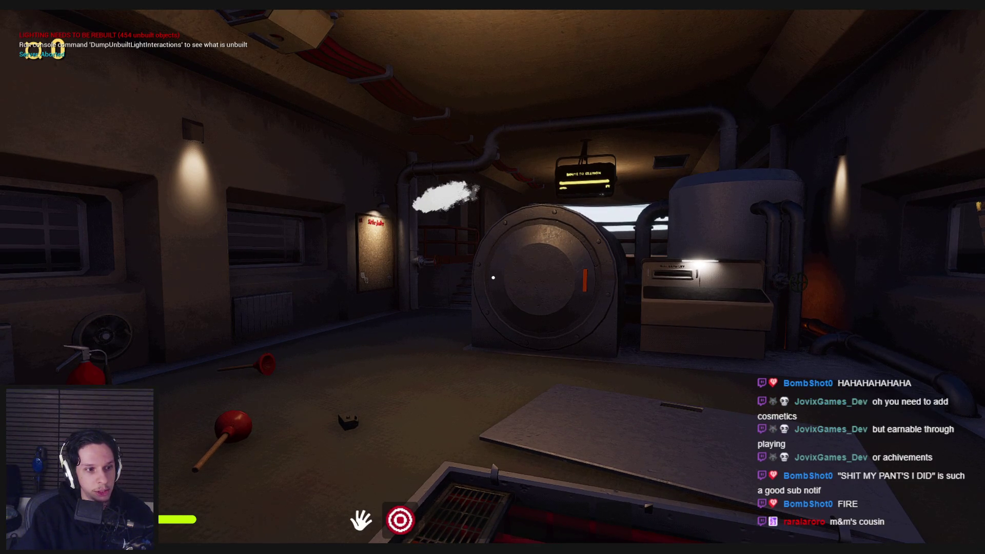
# - Tour the engine car past the Side Jobs board, red valve, floor hatch, wall handle and stairs, then exit to the dock
pyautogui.press('s')
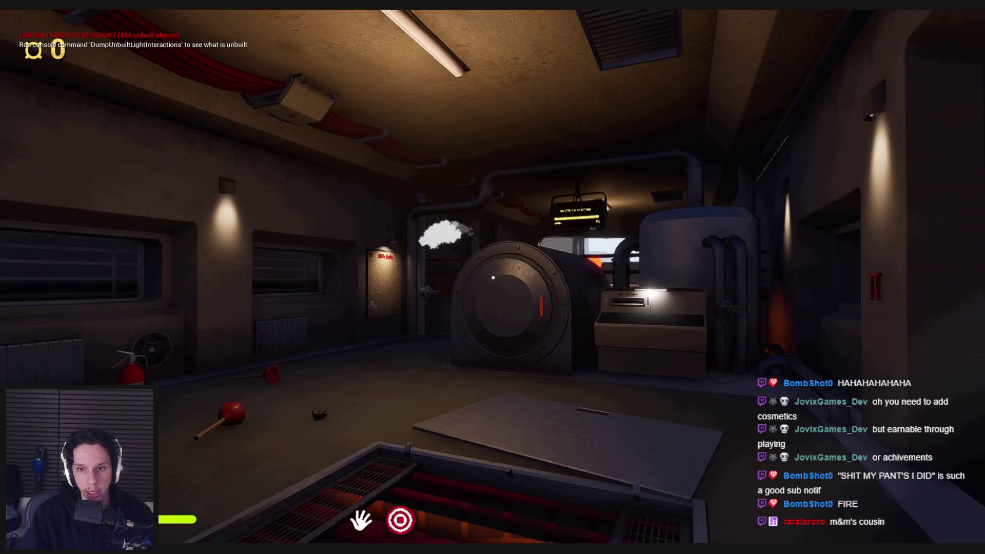
pyautogui.press('w')
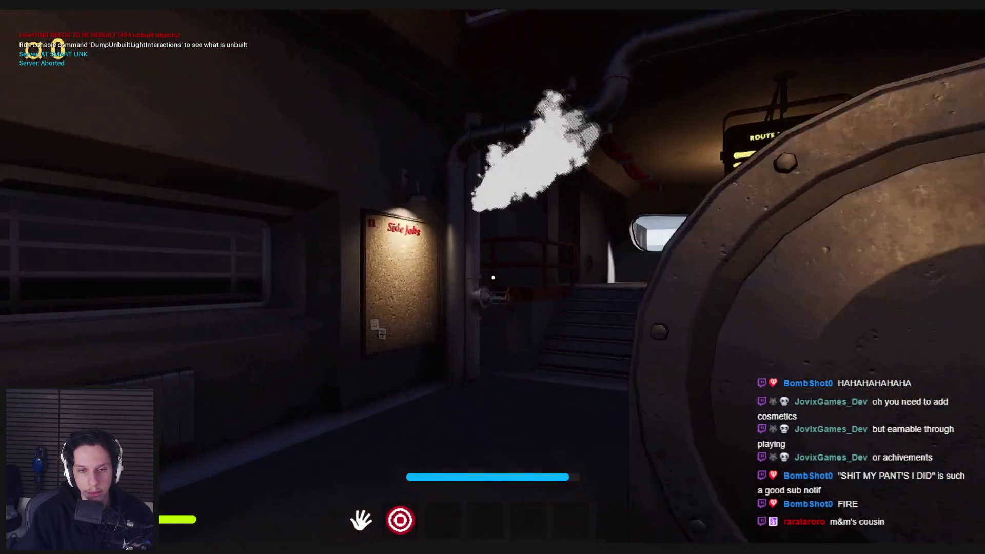
pyautogui.press('w')
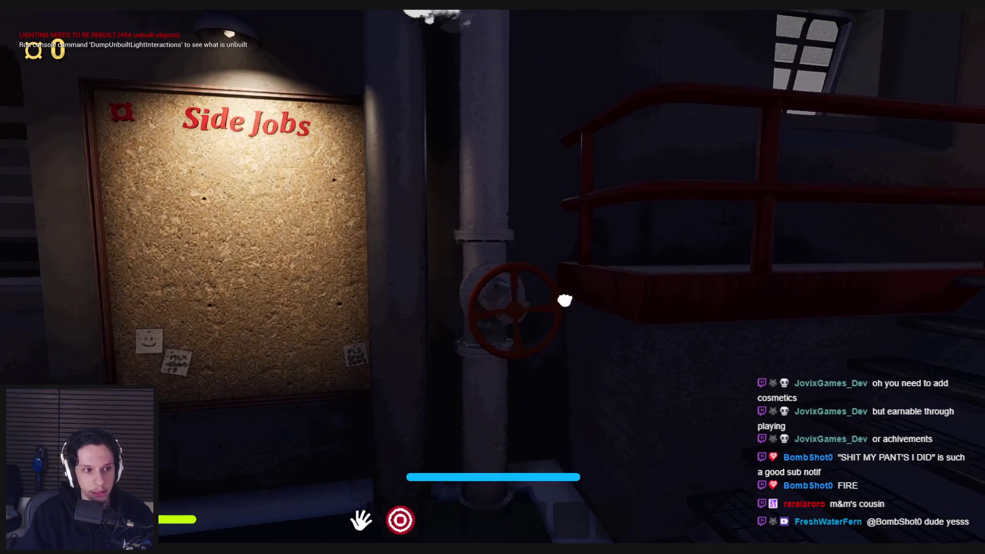
pyautogui.press('w')
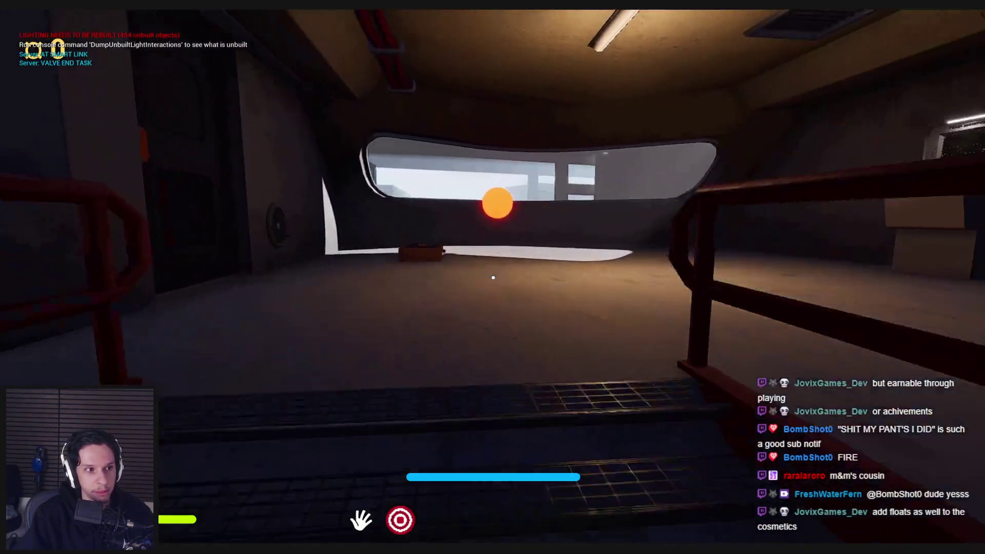
pyautogui.press('w')
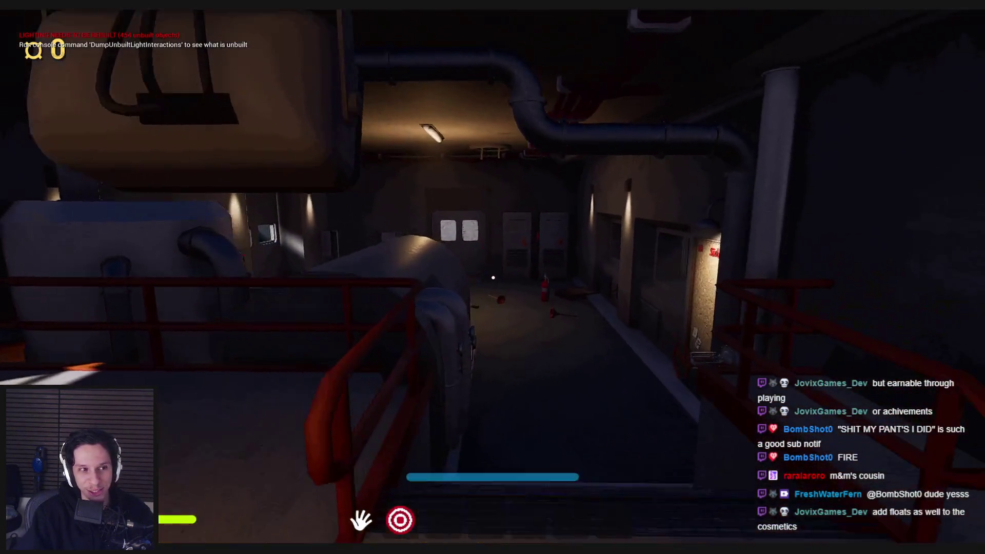
pyautogui.press('w')
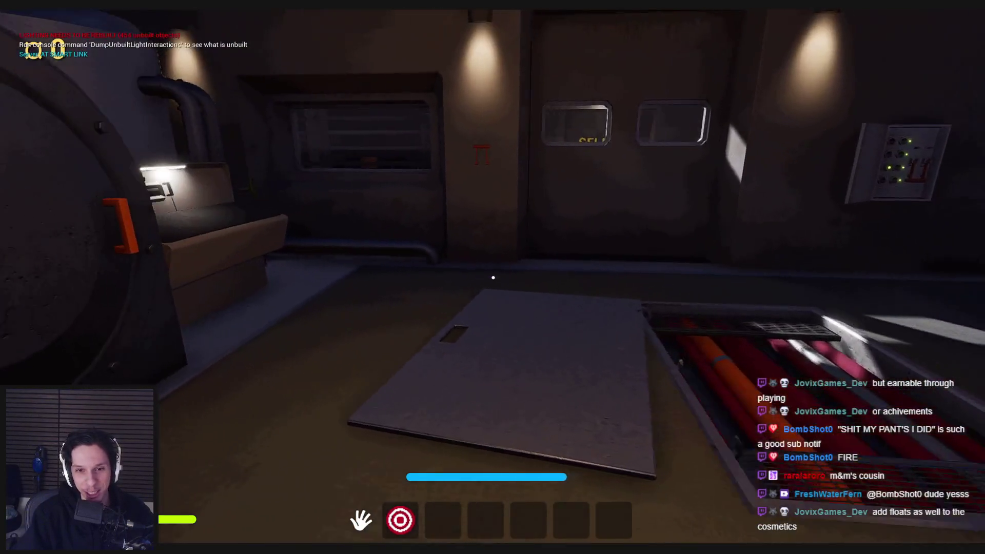
pyautogui.press('w')
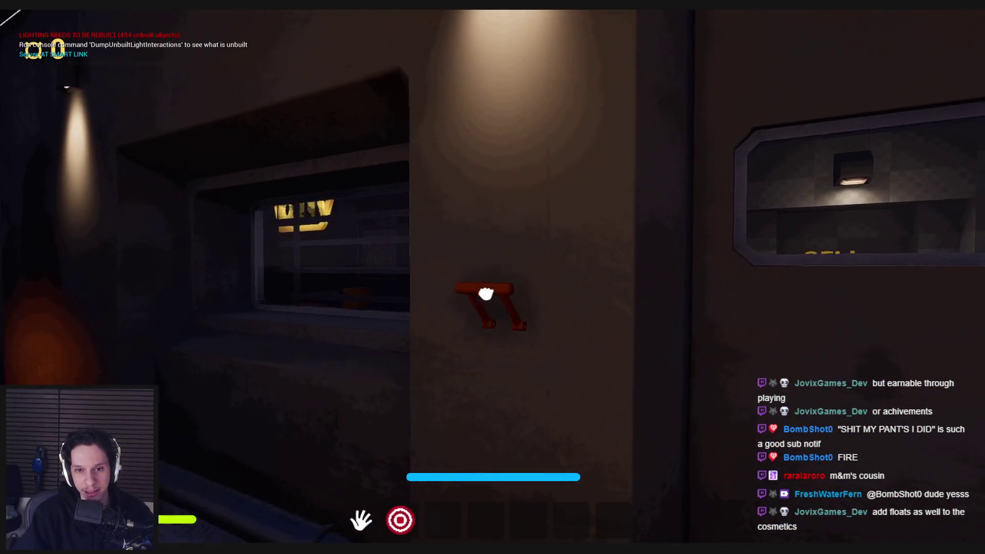
pyautogui.press('w')
pyautogui.press('w')
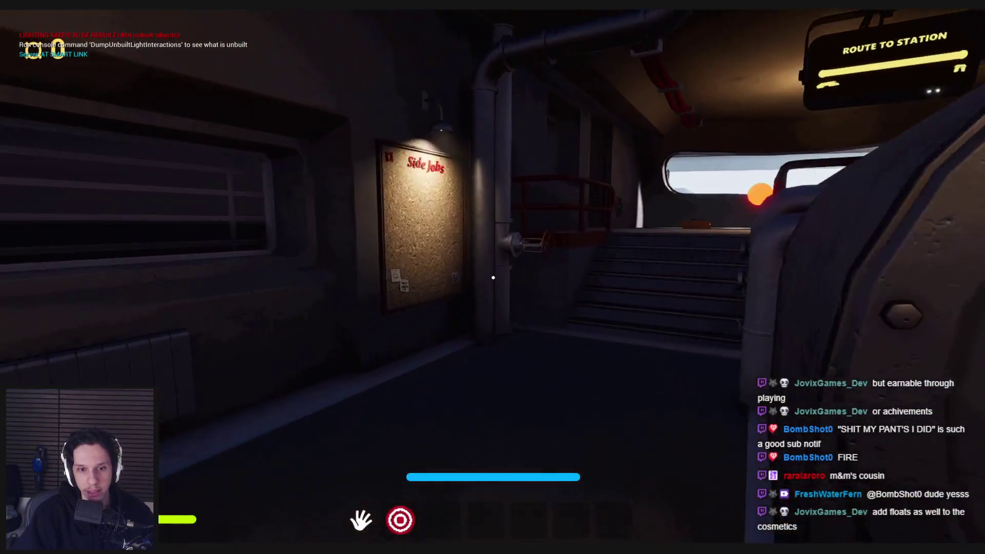
pyautogui.press('w')
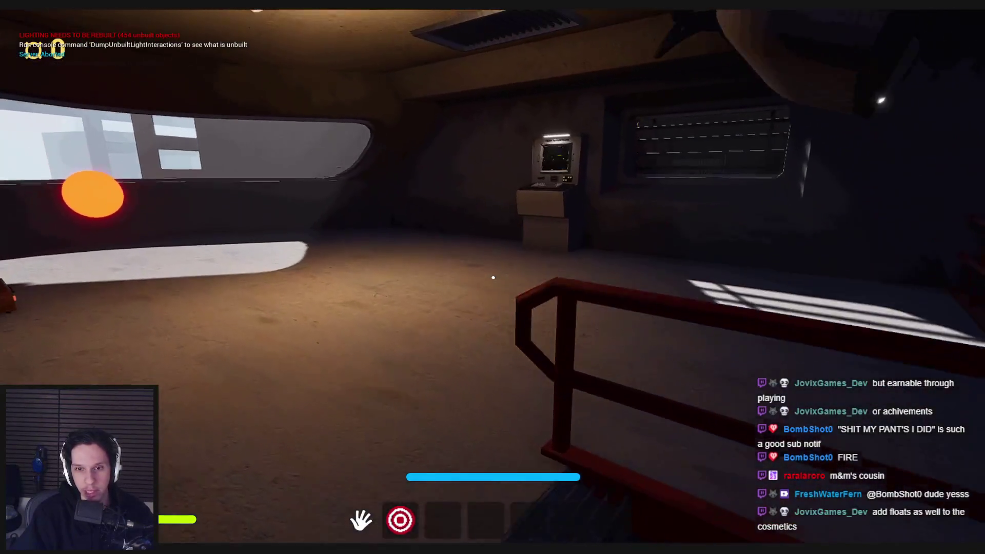
pyautogui.press('w')
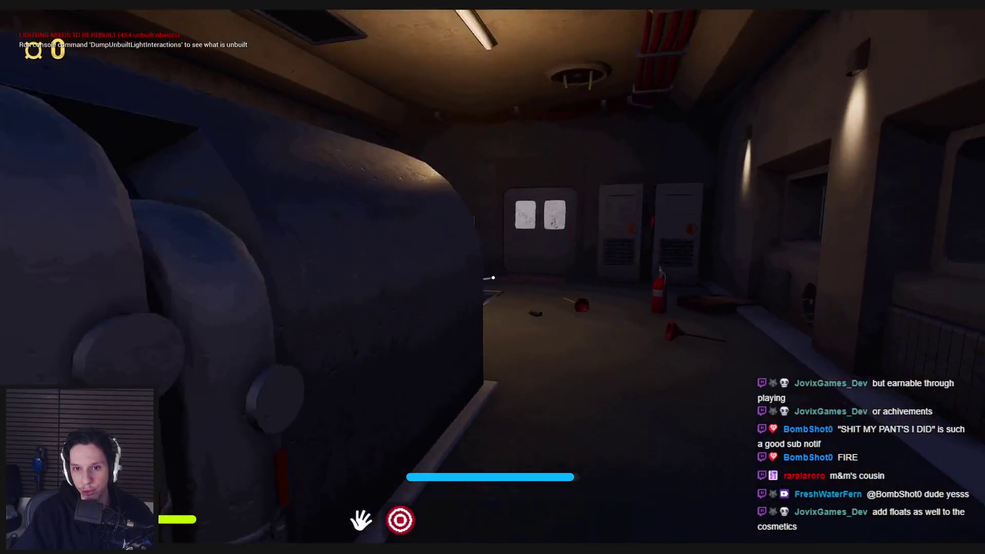
pyautogui.press('w')
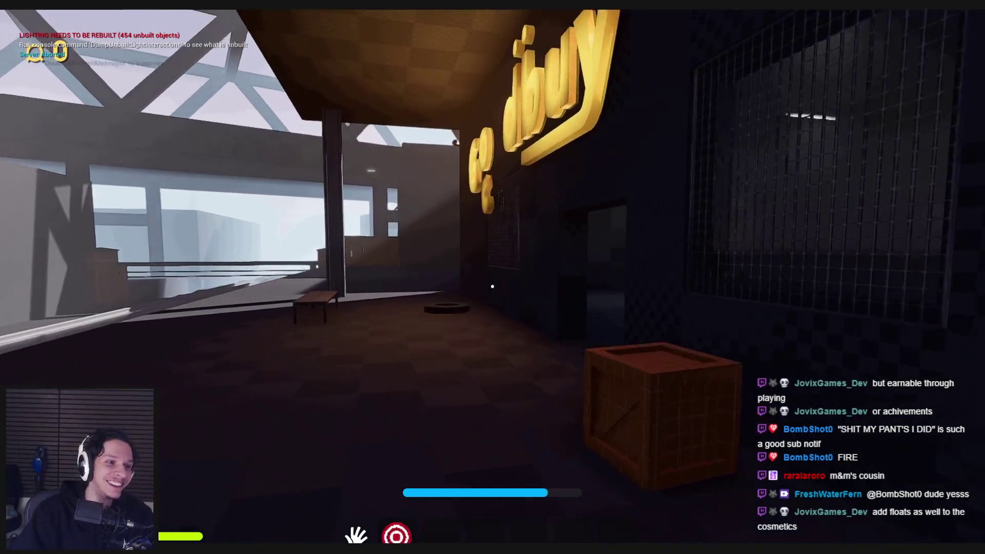
# - Walk outside, drop the held black object, and throw the ball at the courtyard hoop
pyautogui.press('w')
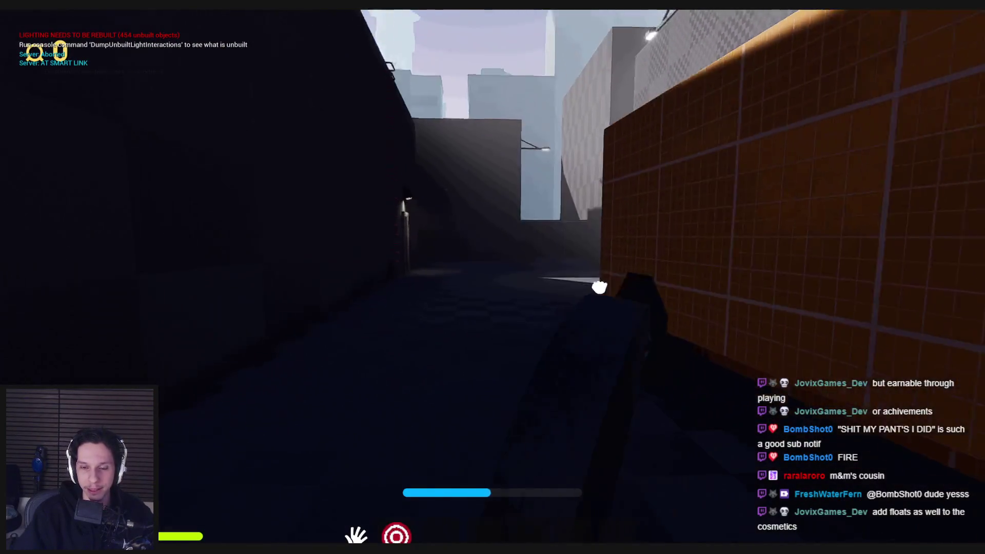
pyautogui.click(513, 362)
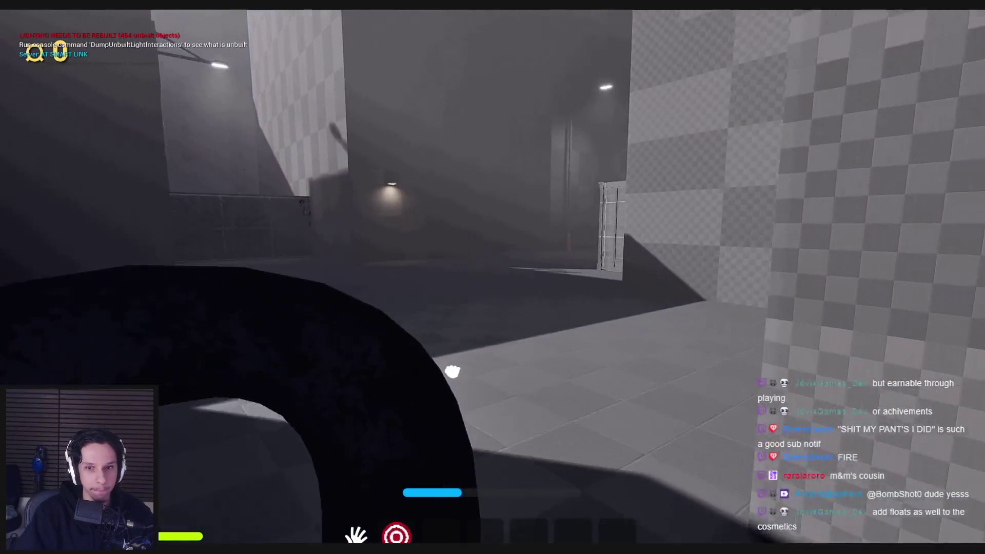
pyautogui.press('w')
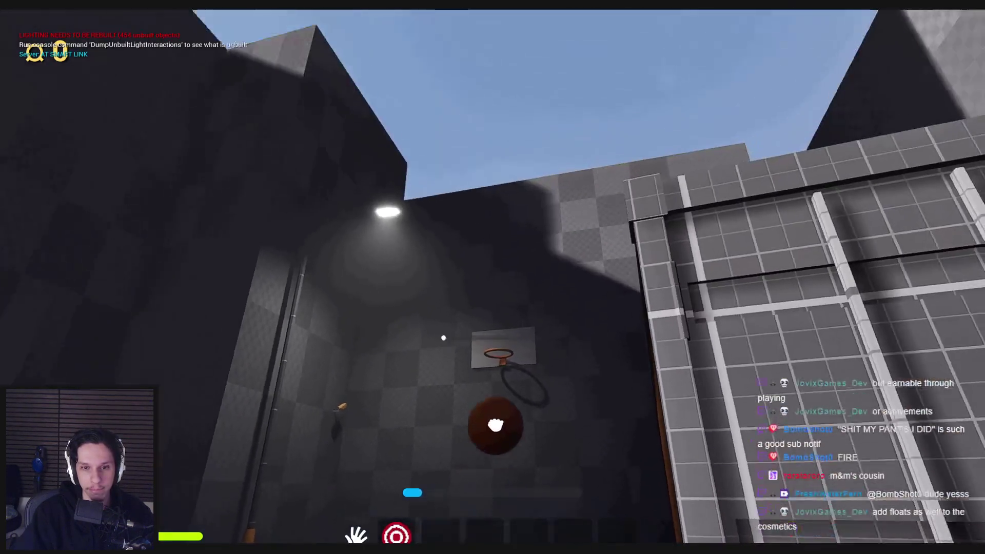
pyautogui.click(499, 356)
pyautogui.click(493, 297)
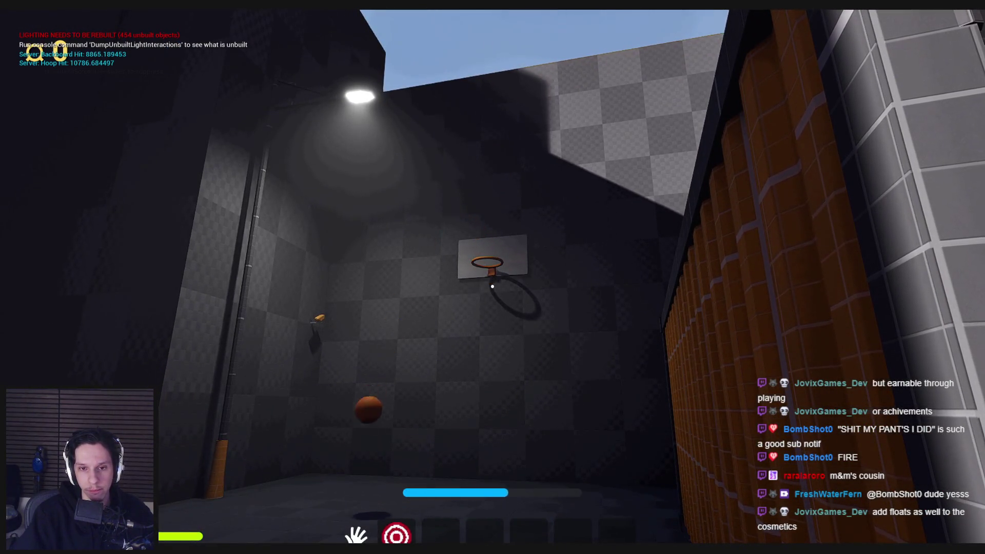
# - Walk back along the train platform to the Goodbuy storefront and eject to the editor with F8
pyautogui.press('w')
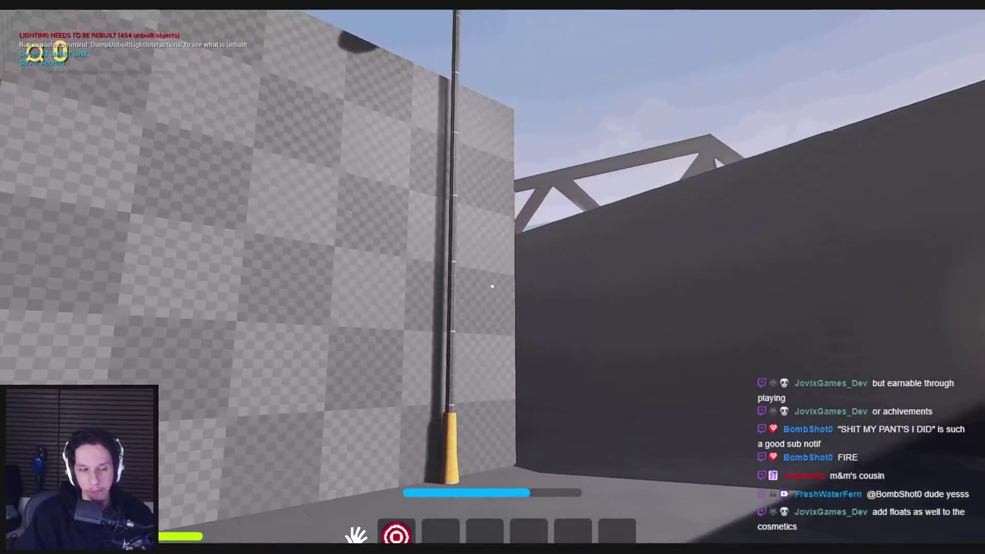
pyautogui.press('w')
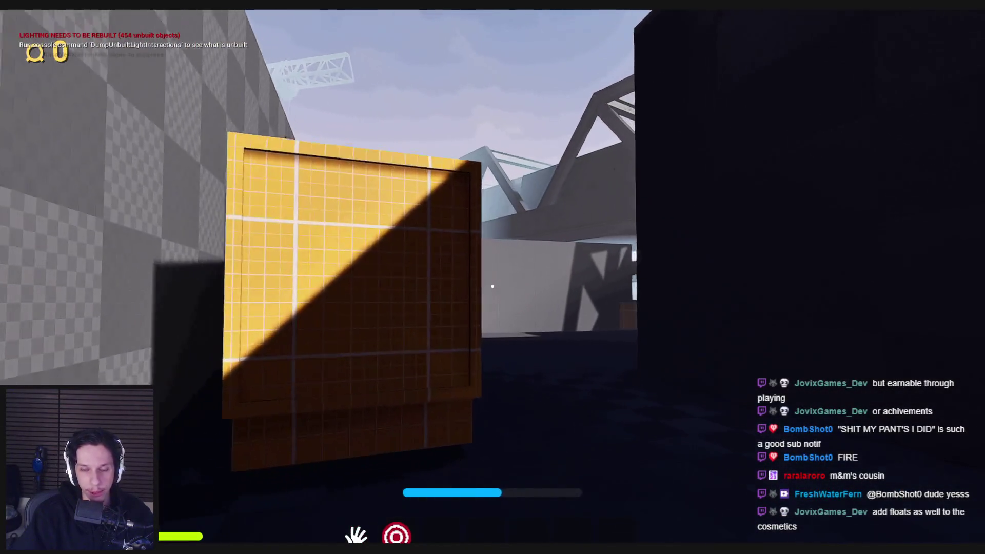
pyautogui.press('w')
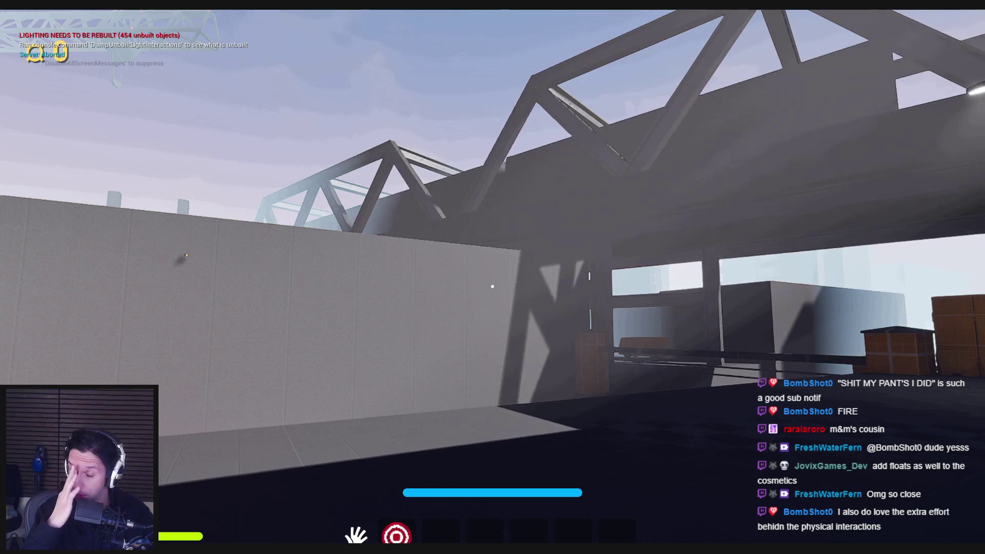
pyautogui.press('w')
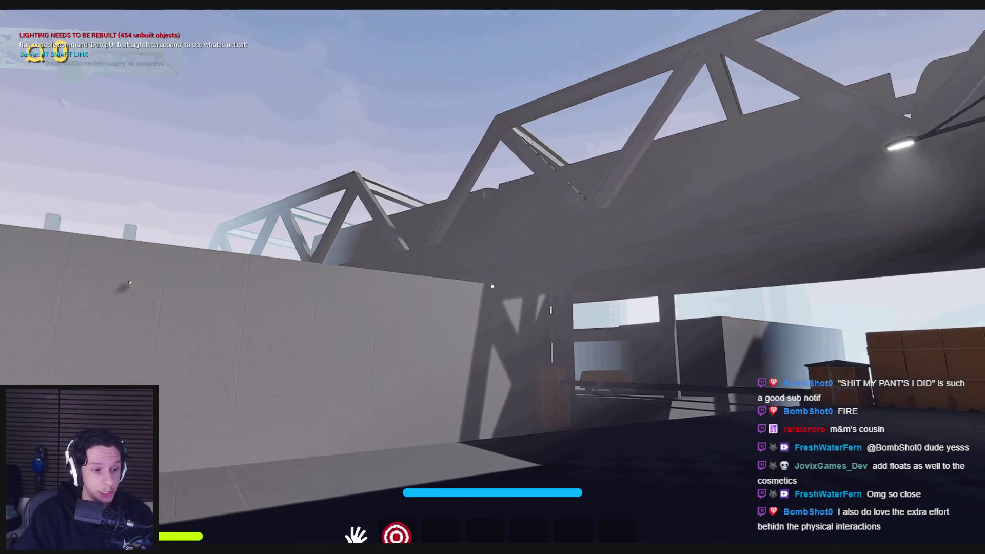
pyautogui.press('w')
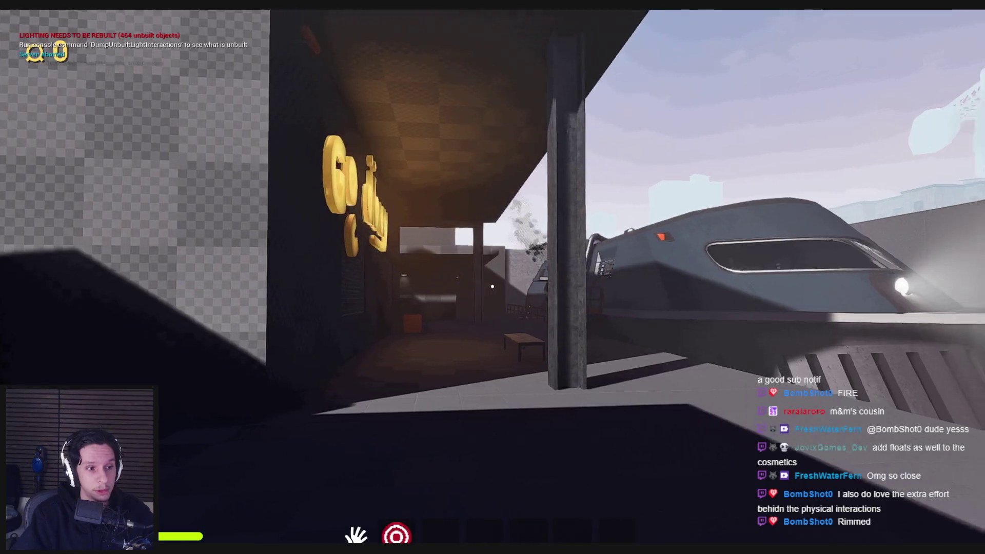
pyautogui.press('w')
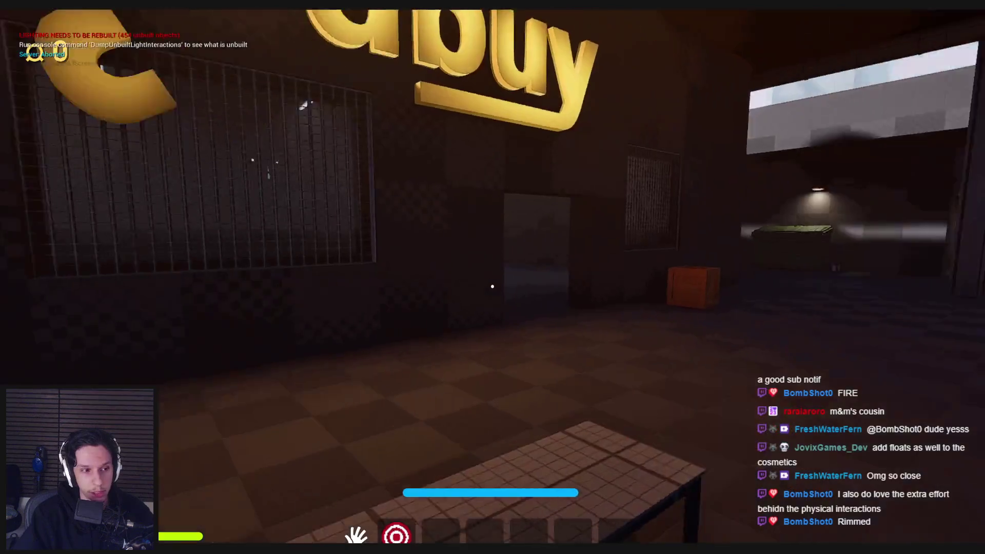
pyautogui.press('F8')
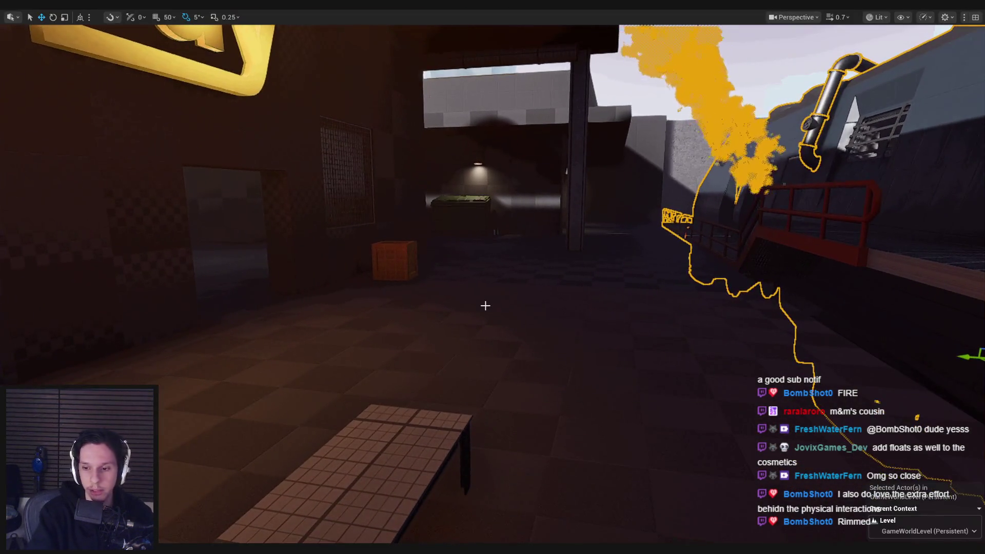
# - Stop Play In Editor and fly the viewport camera back out to show the train beside the Goodbuy store
pyautogui.press('Escape')
pyautogui.scroll(2, 449, 243)
pyautogui.press('s')
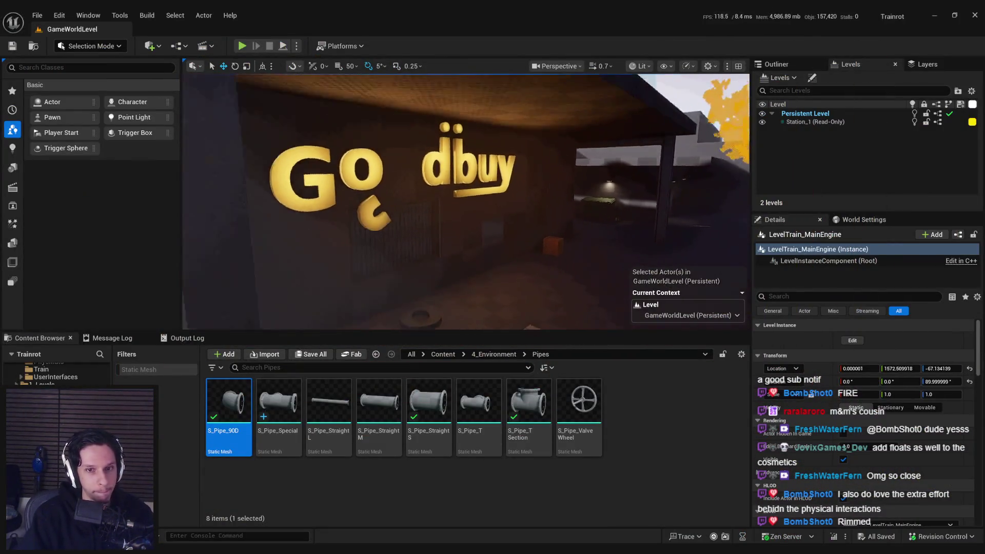
pyautogui.press('g')
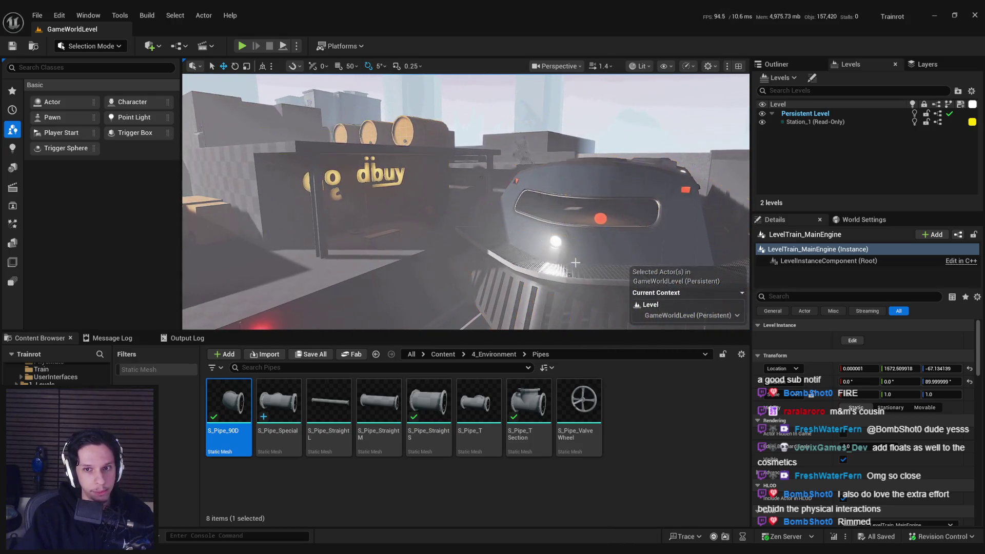
pyautogui.moveTo(231, 551)
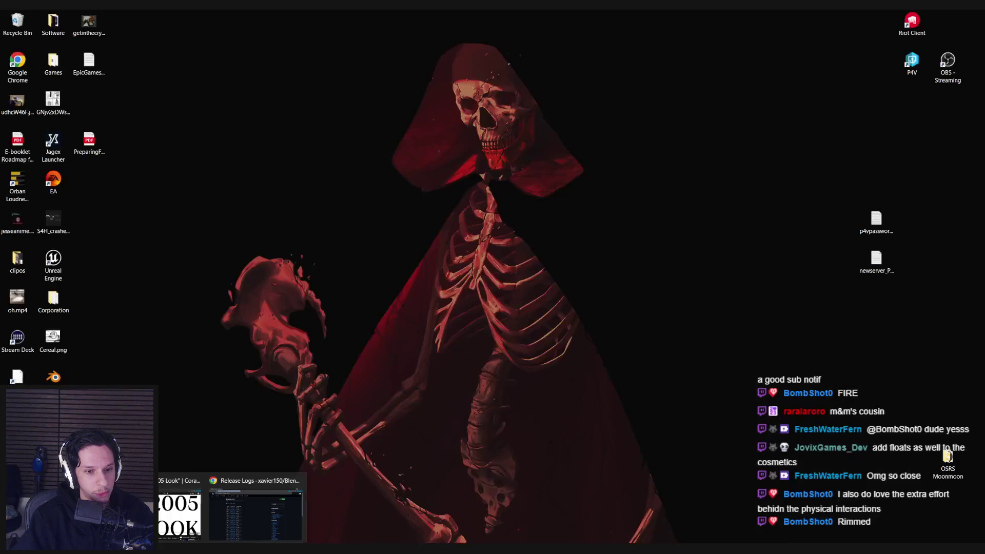